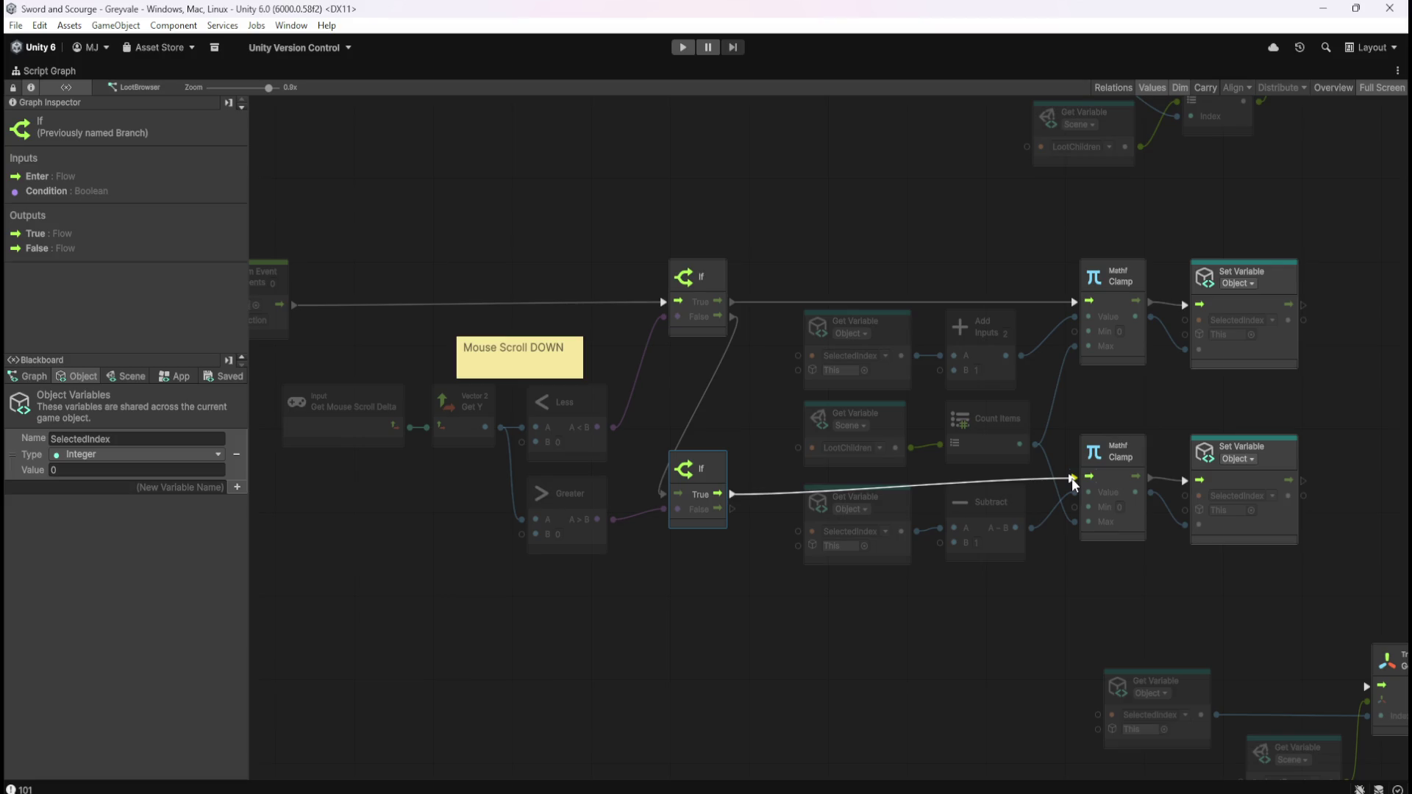
- Connect the lower If's True flow to the lower Clamp, then shift the Mouse Scroll DOWN note and scroll-input nodes down-left
drag(1071, 478, 1071, 478)
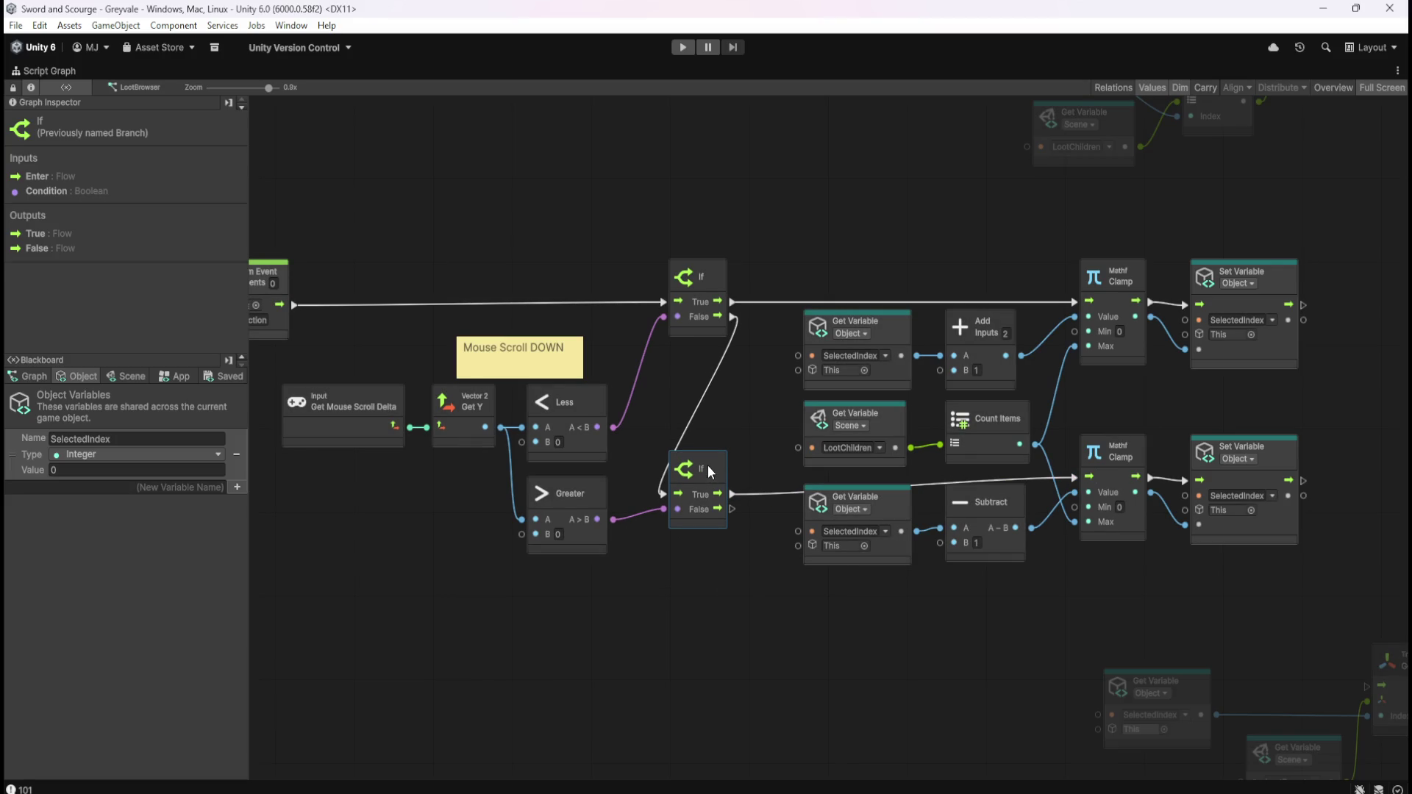
click(724, 421)
drag(677, 420, 747, 427)
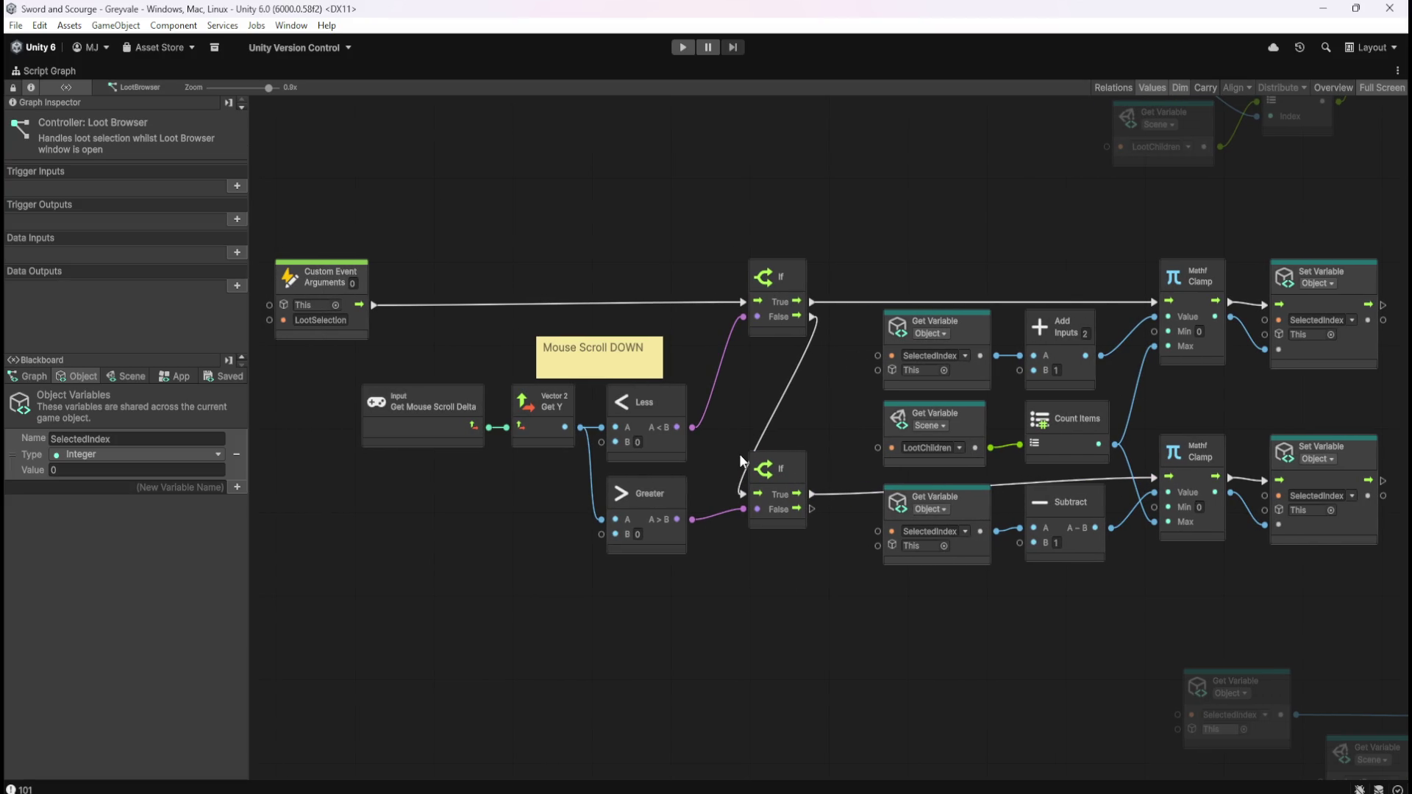
click(562, 340)
mouse_move(478, 384)
mouse_down()
mouse_move(548, 426)
mouse_move(528, 470)
mouse_move(497, 473)
mouse_up()
- Place the Mouse Scroll DOWN note above the Less node
click(552, 405)
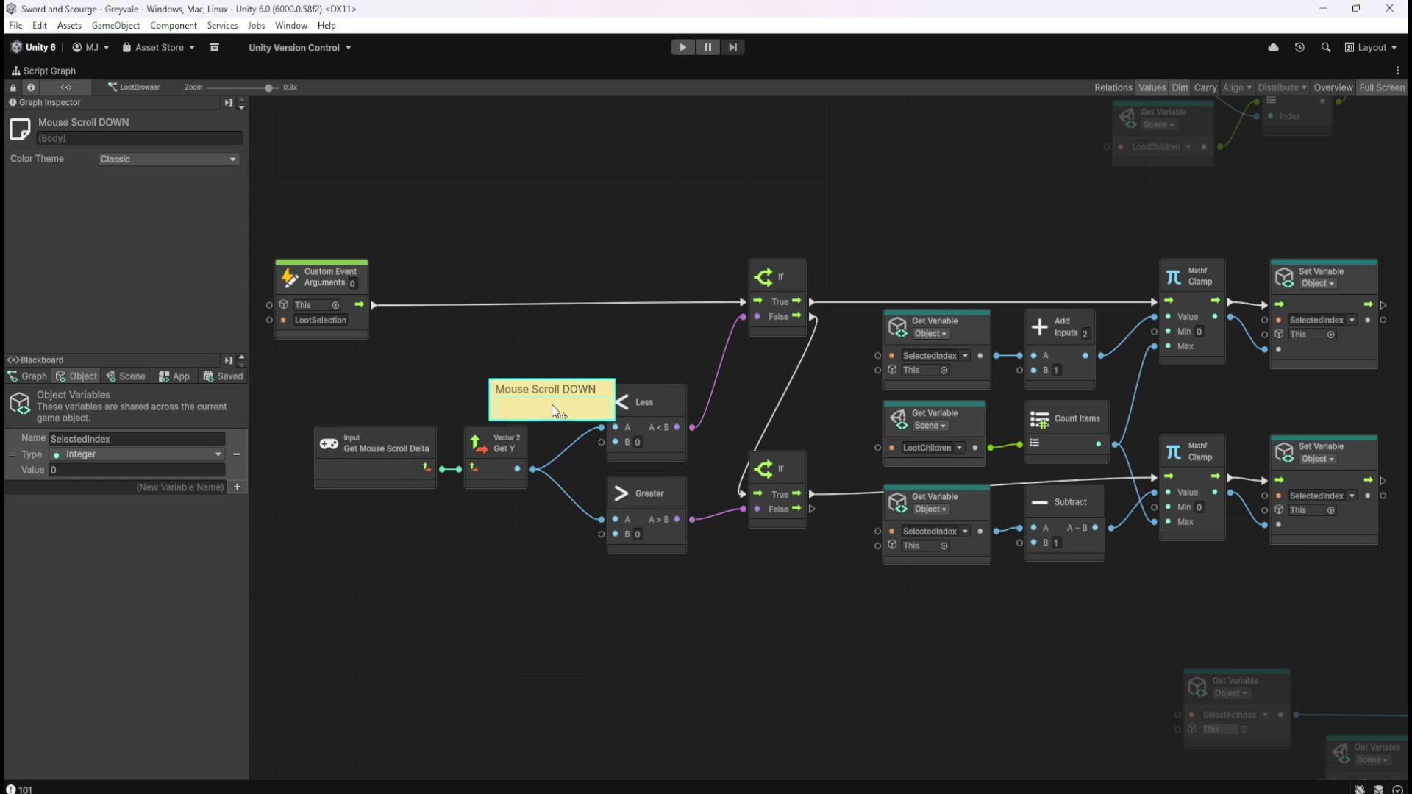
drag(552, 404, 622, 359)
click(600, 432)
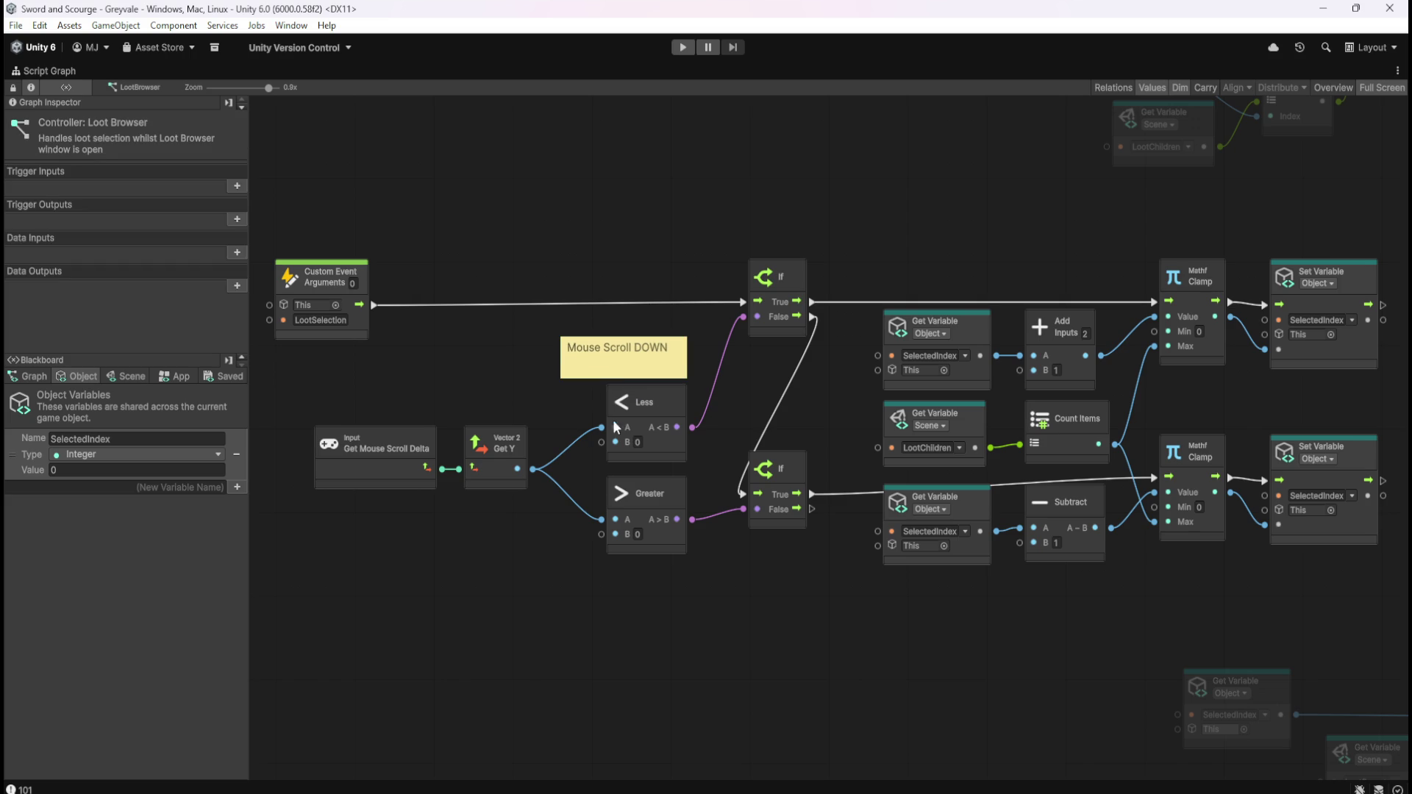
click(635, 373)
- Duplicate the note below the Greater node, change it to 'Mouse Scroll UP', and make it narrower
key(ctrl+d)
mouse_move(823, 432)
mouse_down()
mouse_move(626, 601)
mouse_move(667, 572)
mouse_move(780, 574)
mouse_up()
double_click(637, 579)
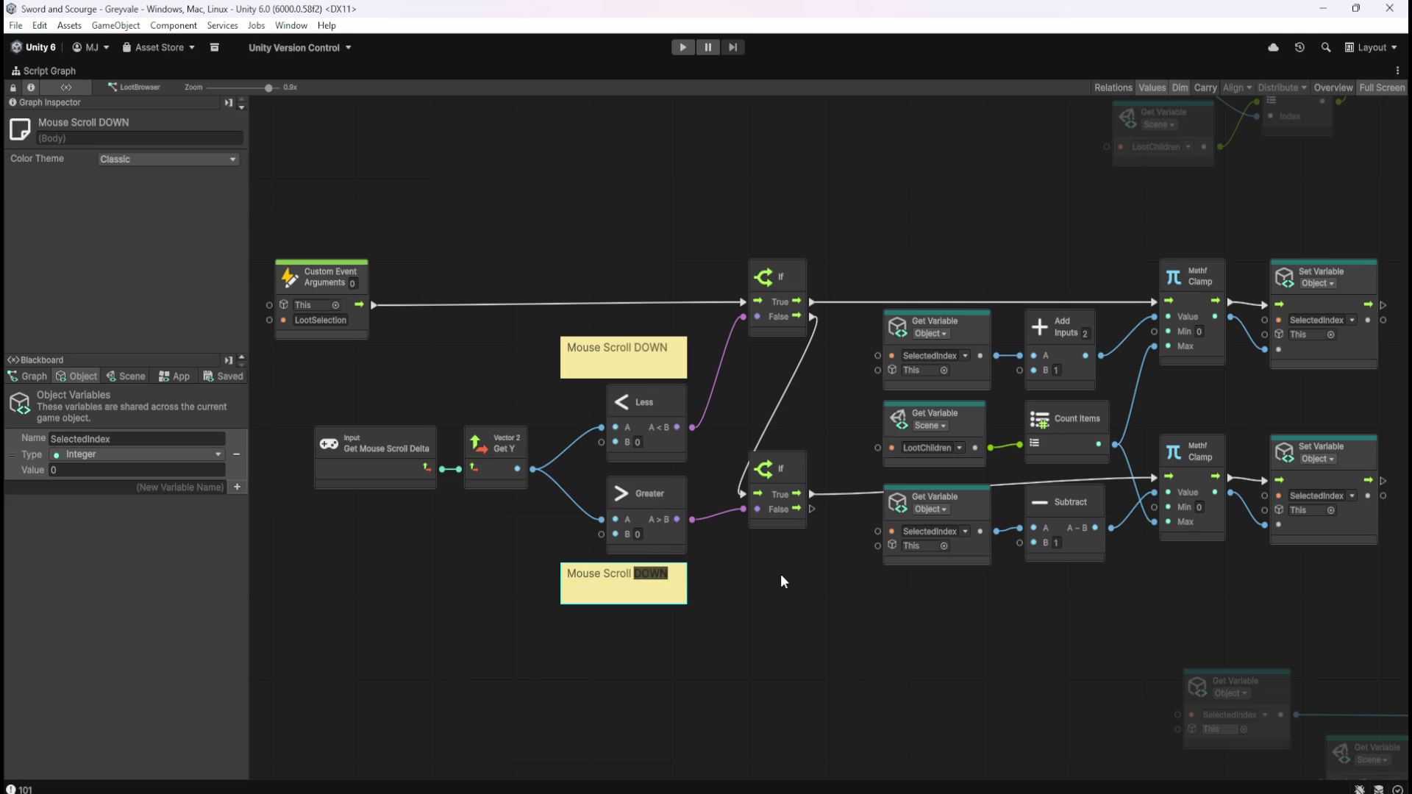
text(UP)
click(792, 578)
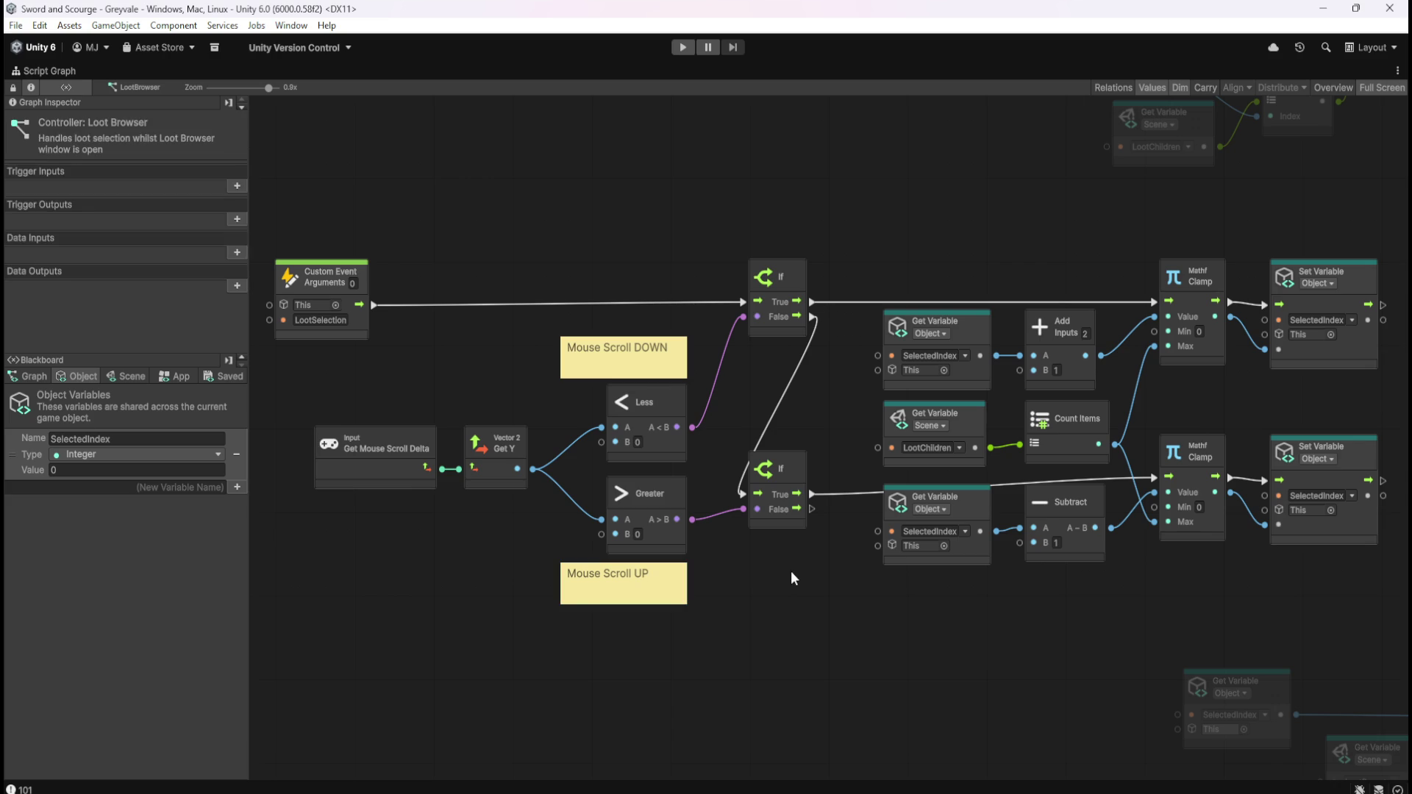
click(690, 588)
mouse_move(689, 588)
mouse_down()
mouse_move(627, 590)
mouse_move(650, 590)
mouse_up()
click(749, 598)
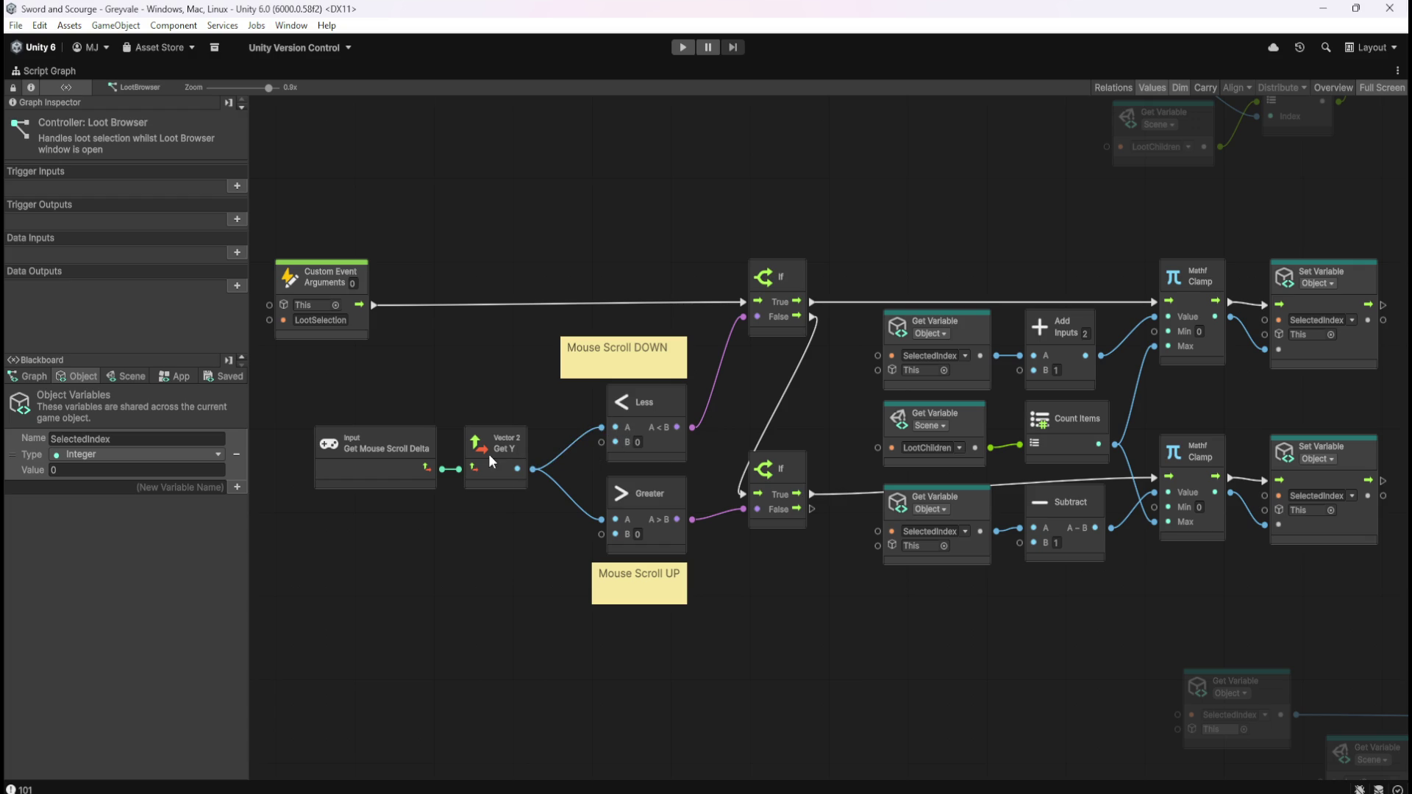
drag(955, 272, 851, 280)
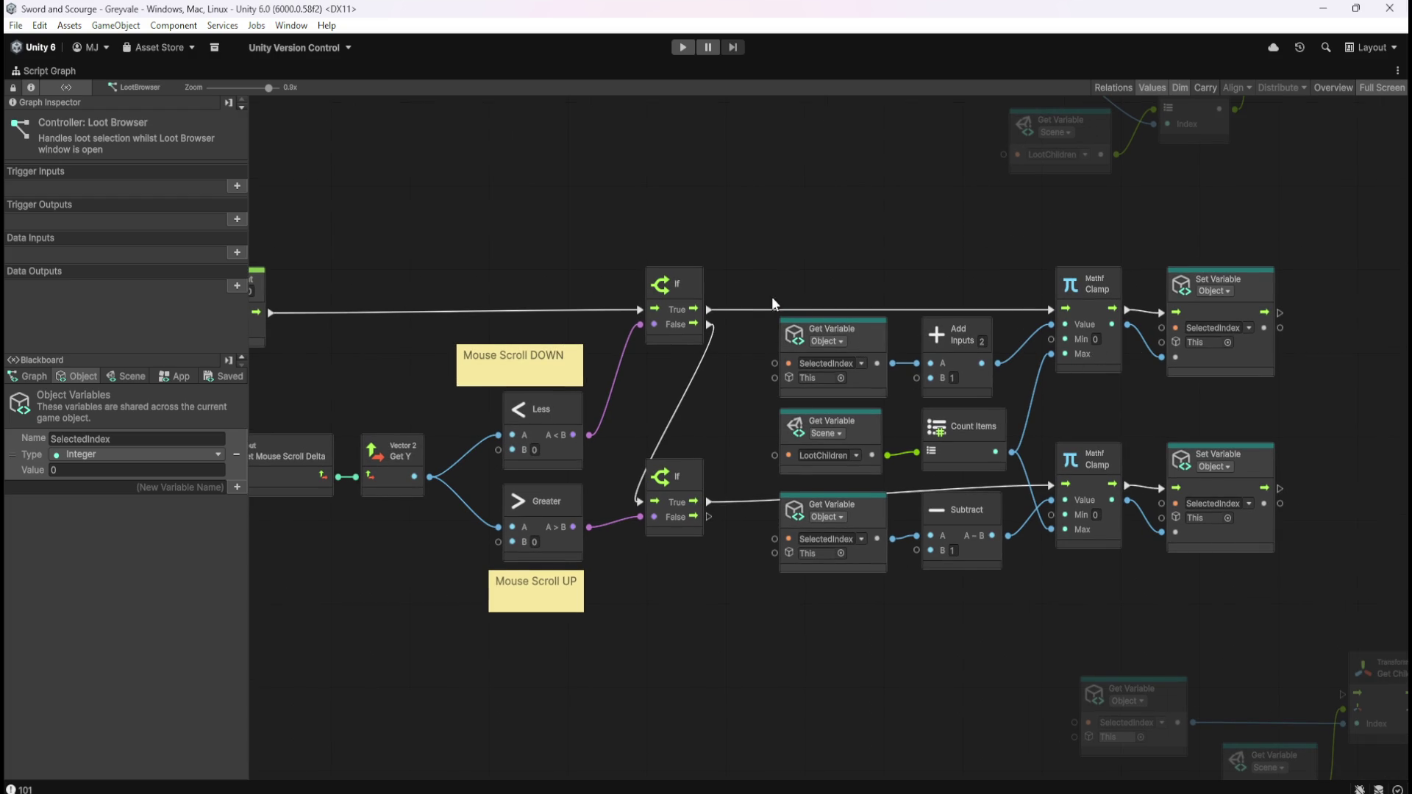
drag(796, 276, 872, 278)
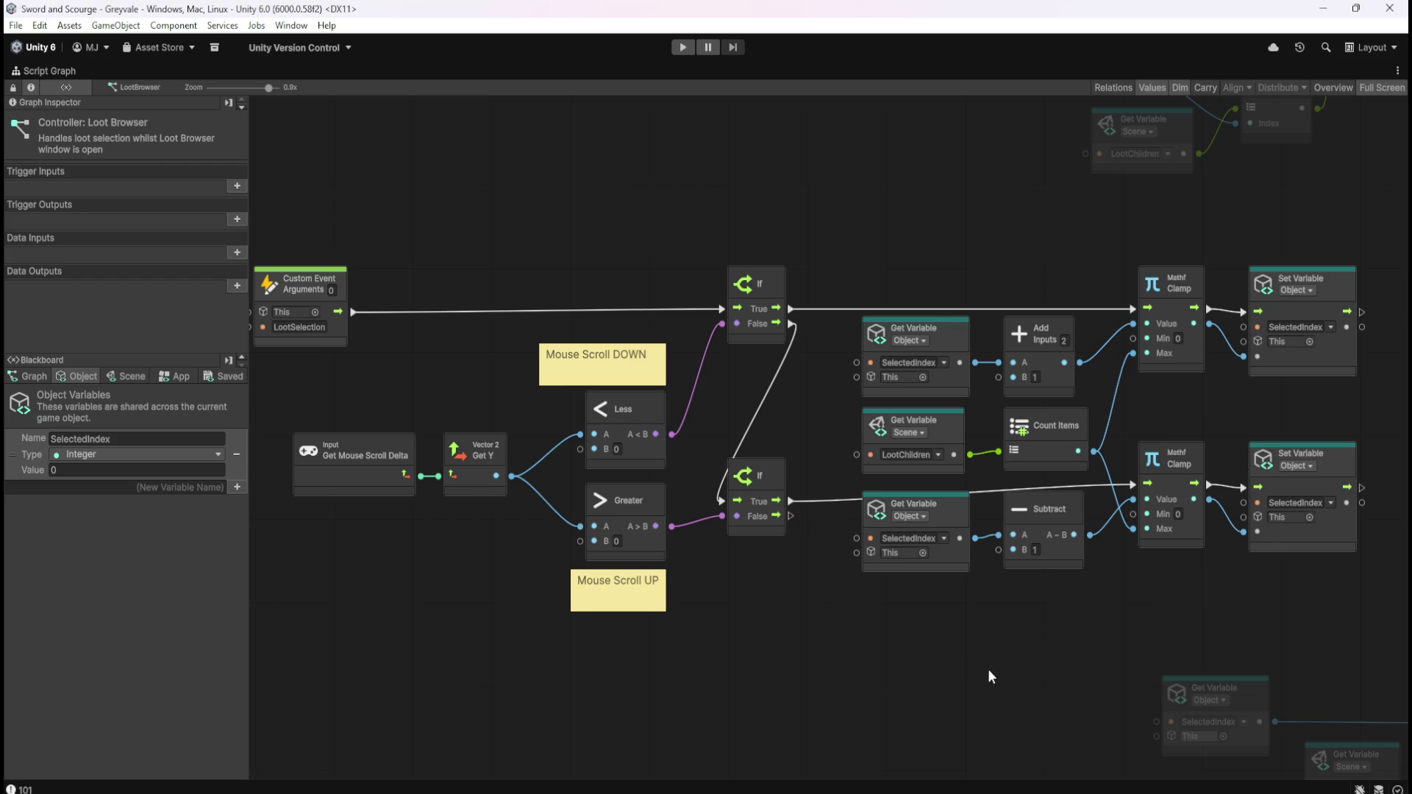
scroll(972, 559, down, 10)
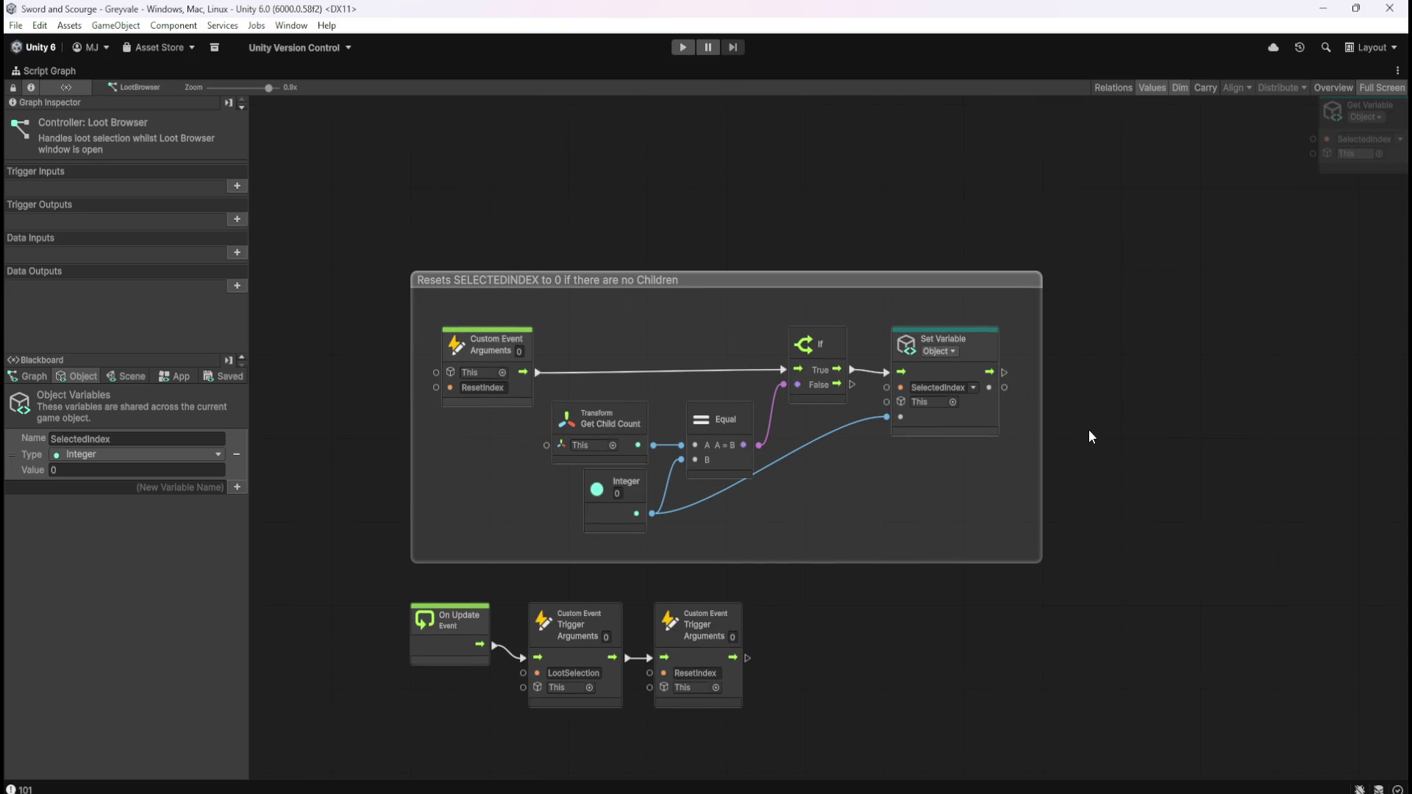
scroll(1139, 420, up, 10)
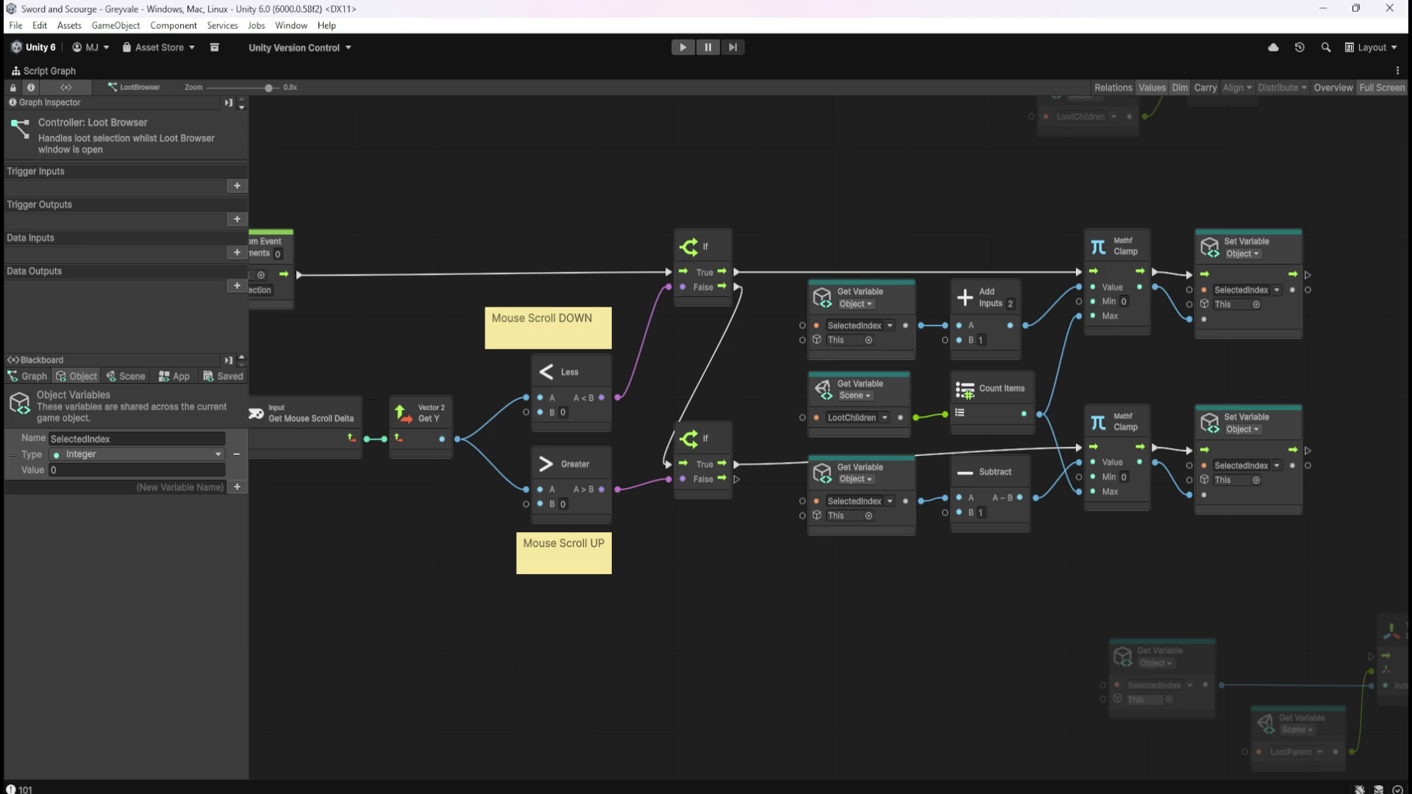
mouse_move(735, 601)
mouse_down()
mouse_move(725, 610)
mouse_move(986, 608)
mouse_move(821, 664)
mouse_up()
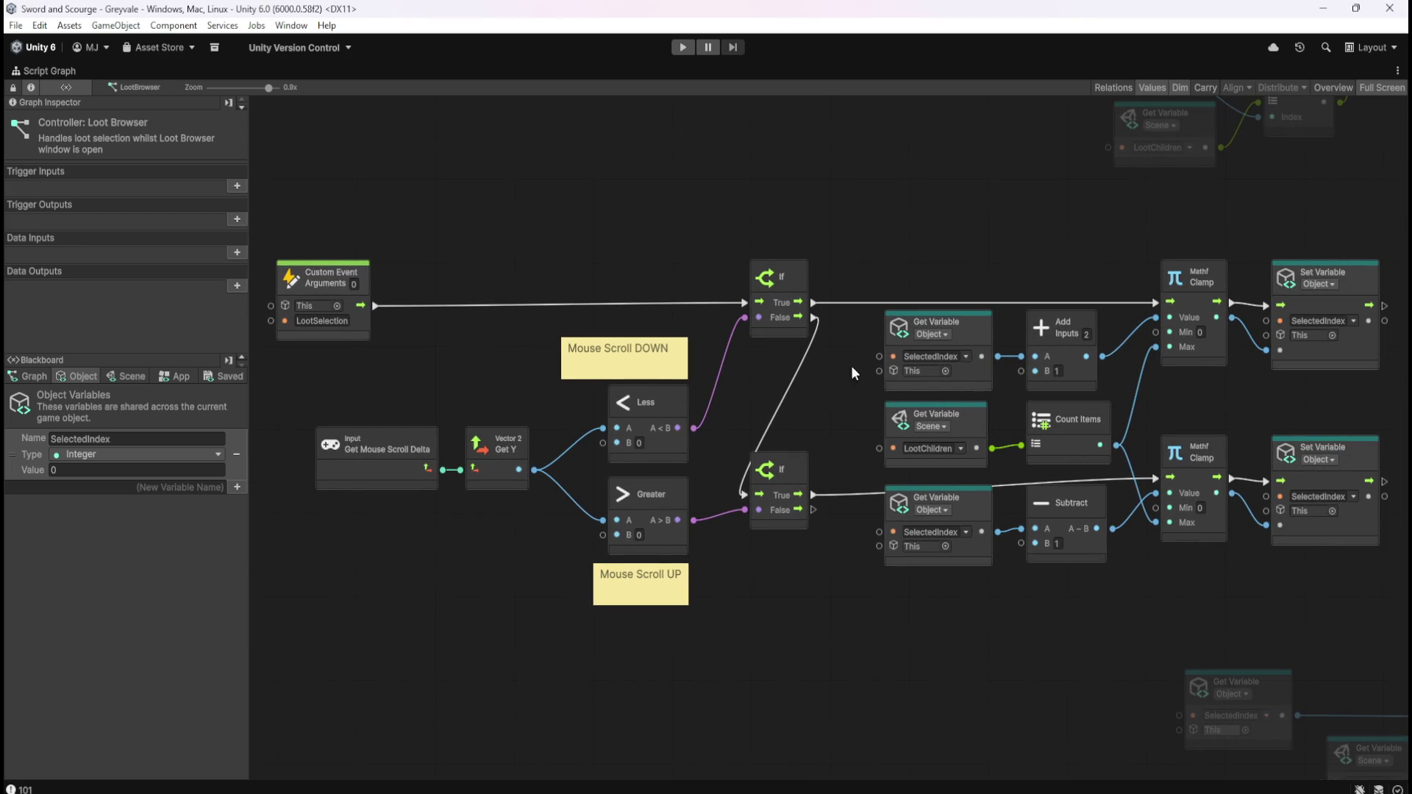
mouse_move(960, 654)
mouse_down()
mouse_move(1009, 664)
mouse_move(885, 647)
mouse_move(1141, 604)
mouse_move(886, 571)
mouse_move(885, 550)
mouse_move(783, 504)
mouse_move(484, 507)
mouse_move(801, 523)
mouse_move(1081, 612)
mouse_move(788, 568)
mouse_up()
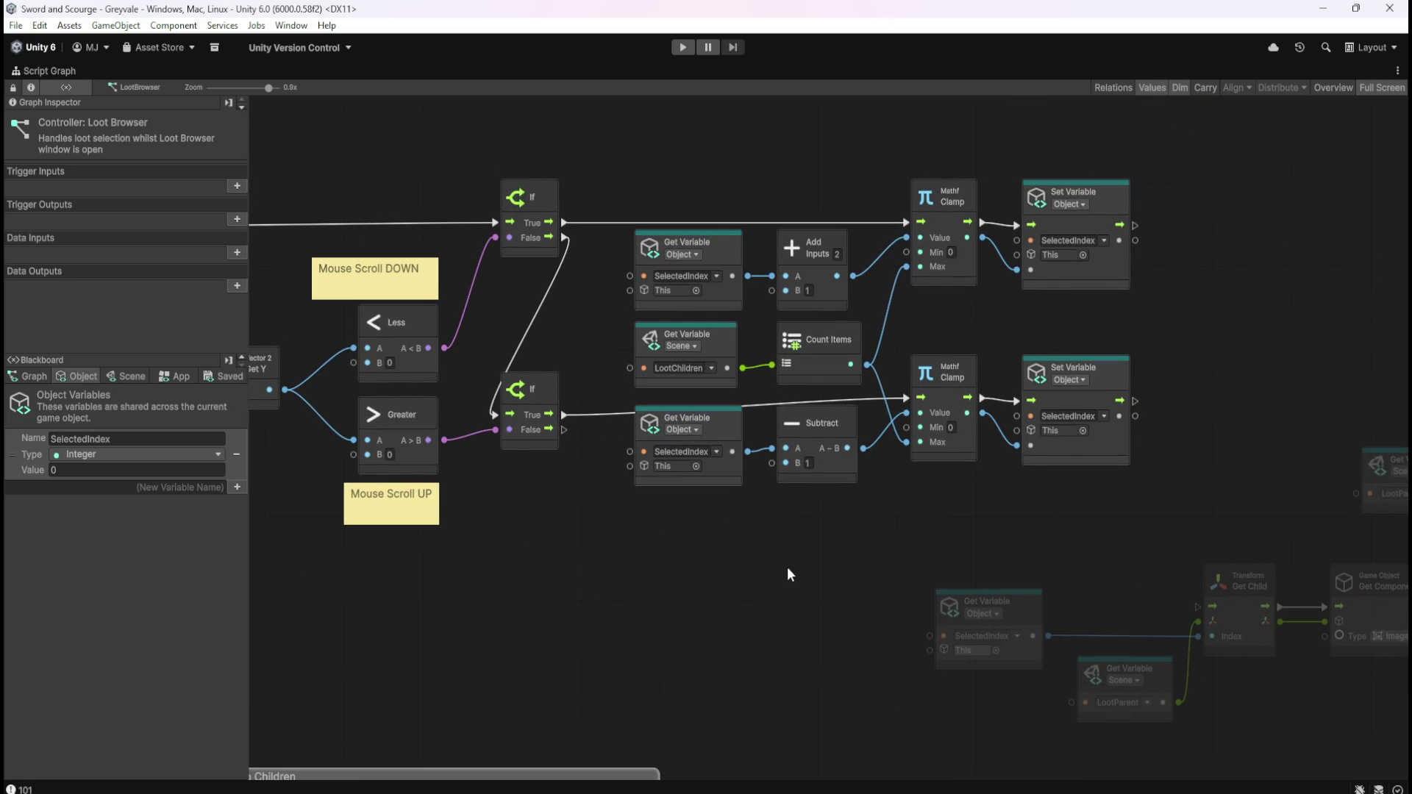
drag(786, 567, 554, 549)
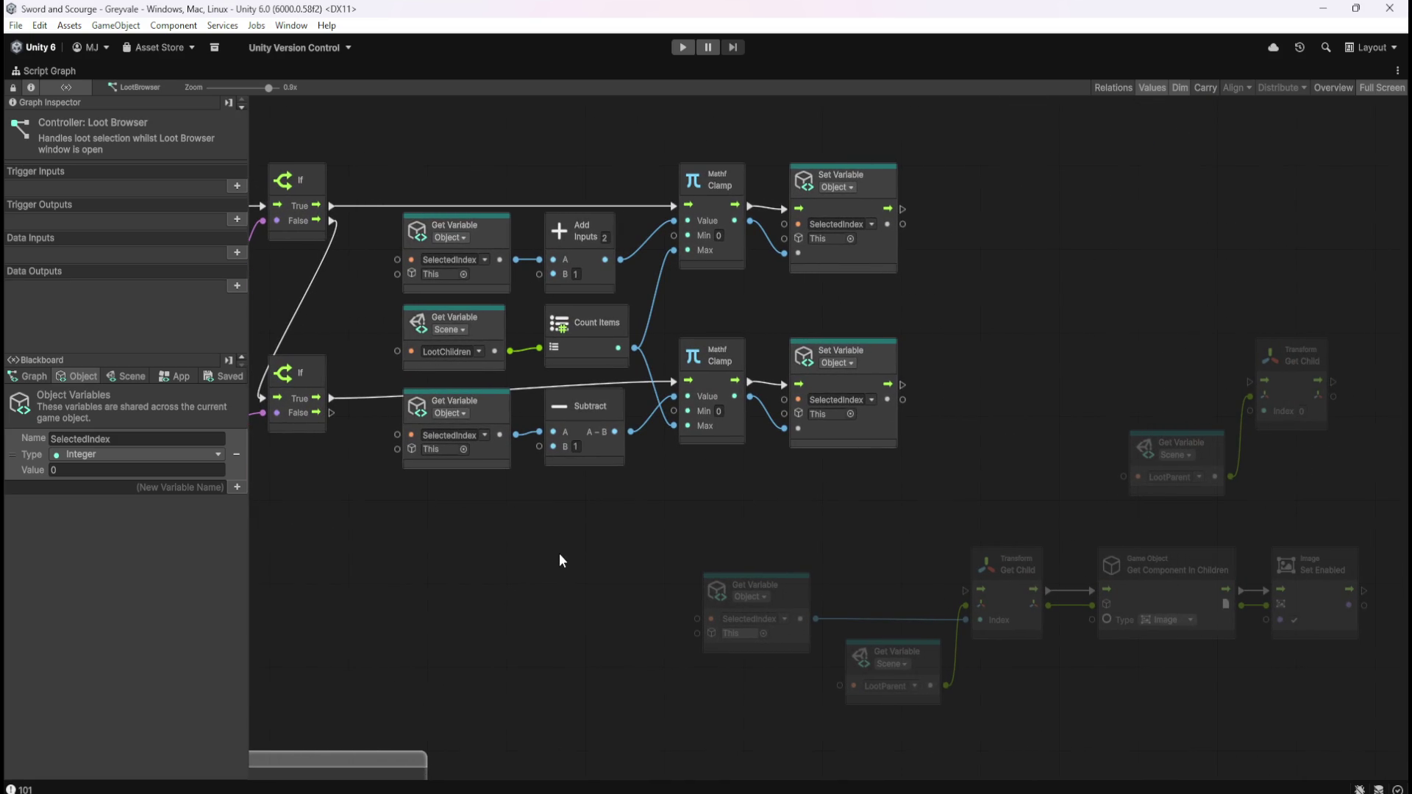
mouse_move(473, 536)
mouse_down()
mouse_move(954, 558)
mouse_move(943, 583)
mouse_up()
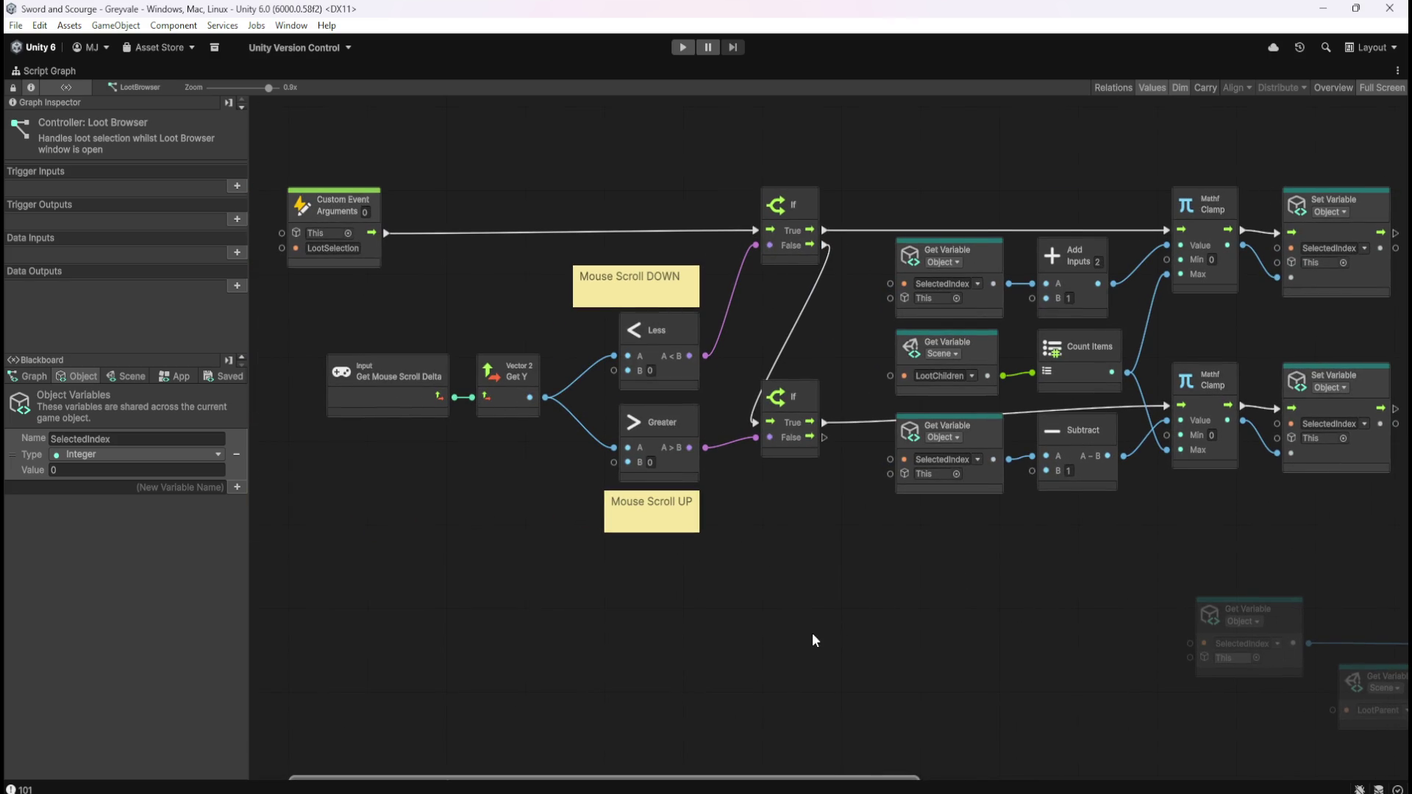
mouse_move(899, 641)
mouse_down()
mouse_move(940, 429)
mouse_move(1020, 175)
mouse_up()
mouse_move(1097, 460)
mouse_down()
mouse_move(939, 655)
mouse_move(1045, 385)
mouse_up()
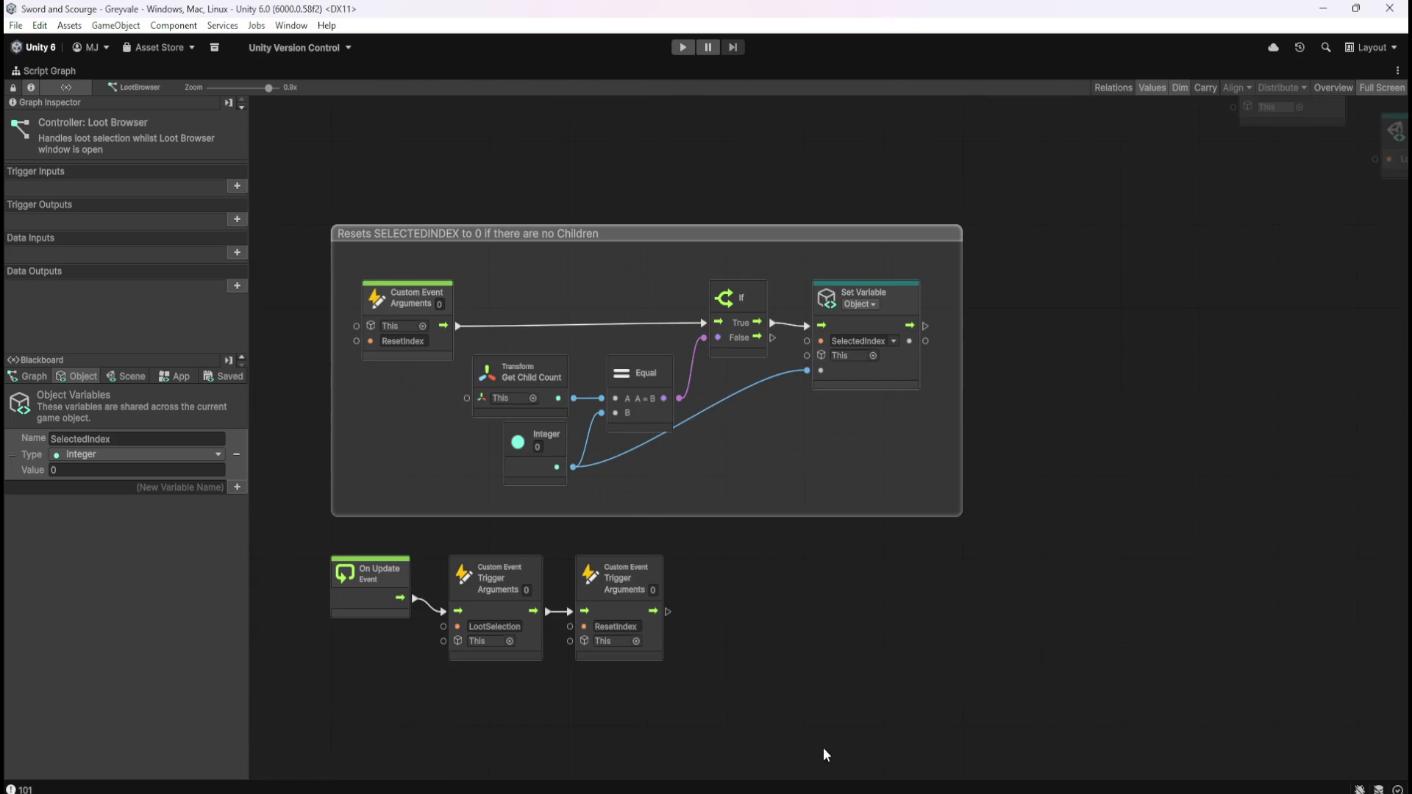
mouse_move(820, 744)
mouse_down()
mouse_move(386, 592)
mouse_move(315, 545)
mouse_up()
click(974, 388)
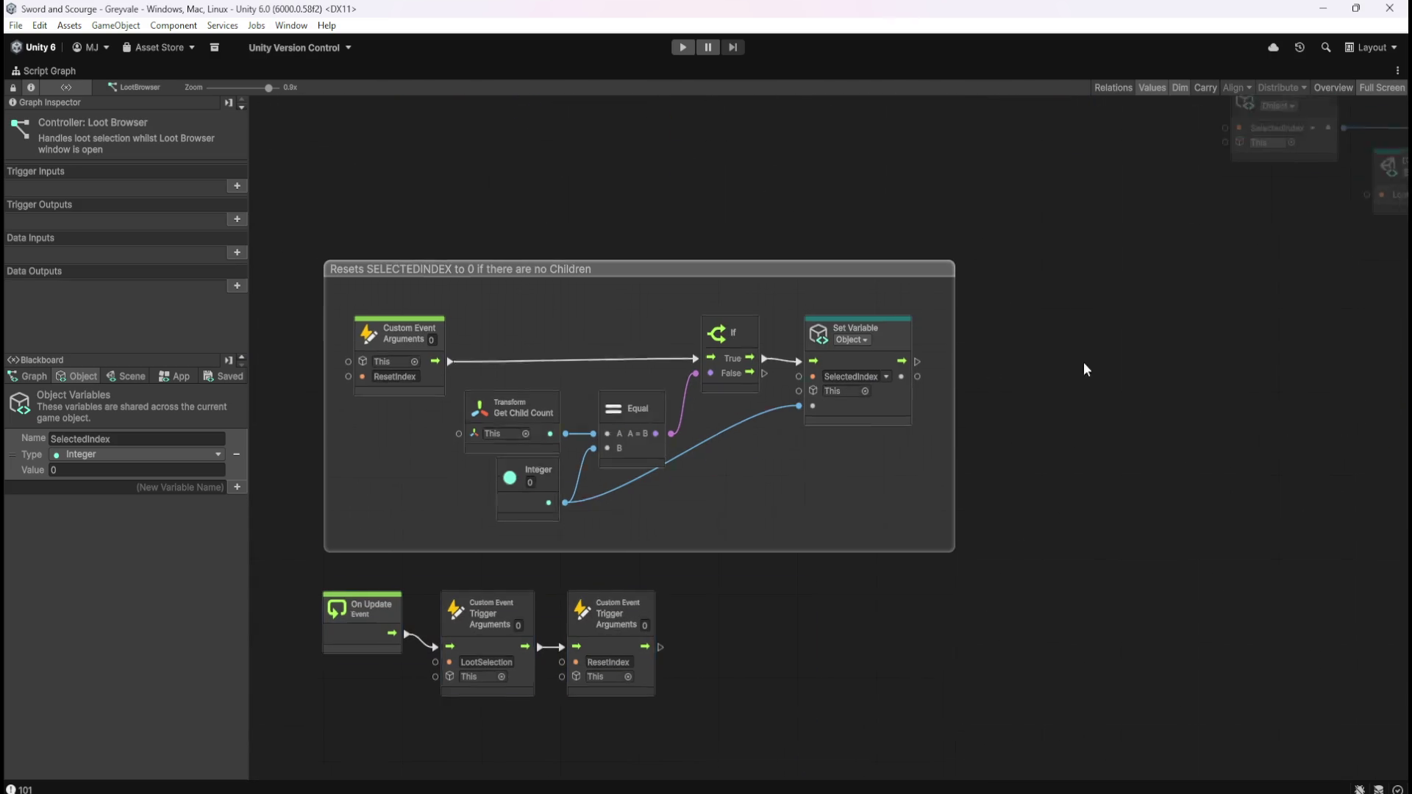
mouse_move(1083, 361)
mouse_down()
mouse_move(907, 491)
mouse_move(939, 610)
mouse_move(991, 602)
mouse_move(933, 622)
mouse_move(953, 631)
mouse_up()
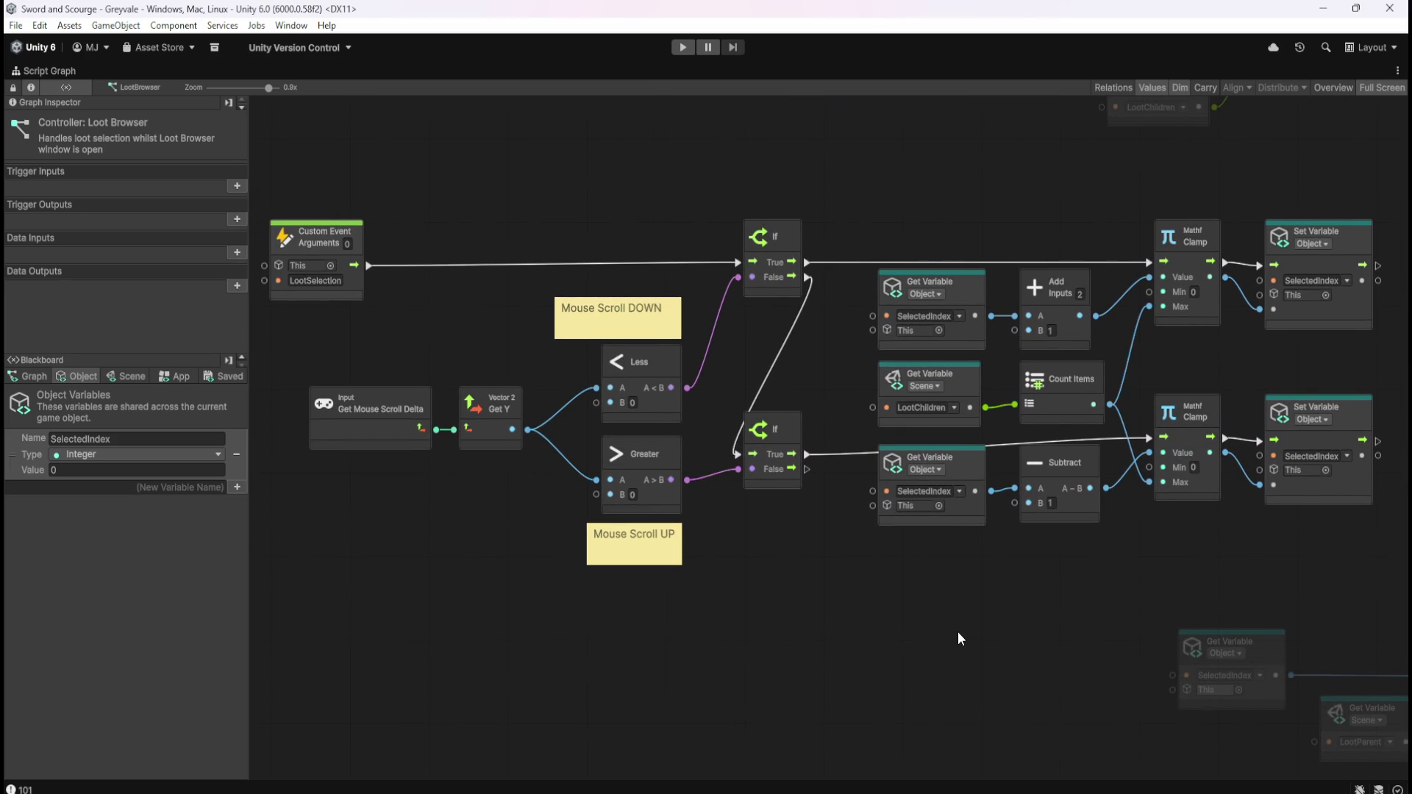
mouse_move(1105, 570)
mouse_down()
mouse_move(876, 594)
mouse_move(682, 528)
mouse_move(472, 485)
mouse_up()
mouse_move(749, 478)
mouse_down()
mouse_move(887, 537)
mouse_move(1211, 568)
mouse_up()
mouse_move(885, 203)
mouse_down()
mouse_move(968, 268)
mouse_move(740, 282)
mouse_up()
drag(1251, 303, 961, 426)
click(1217, 347)
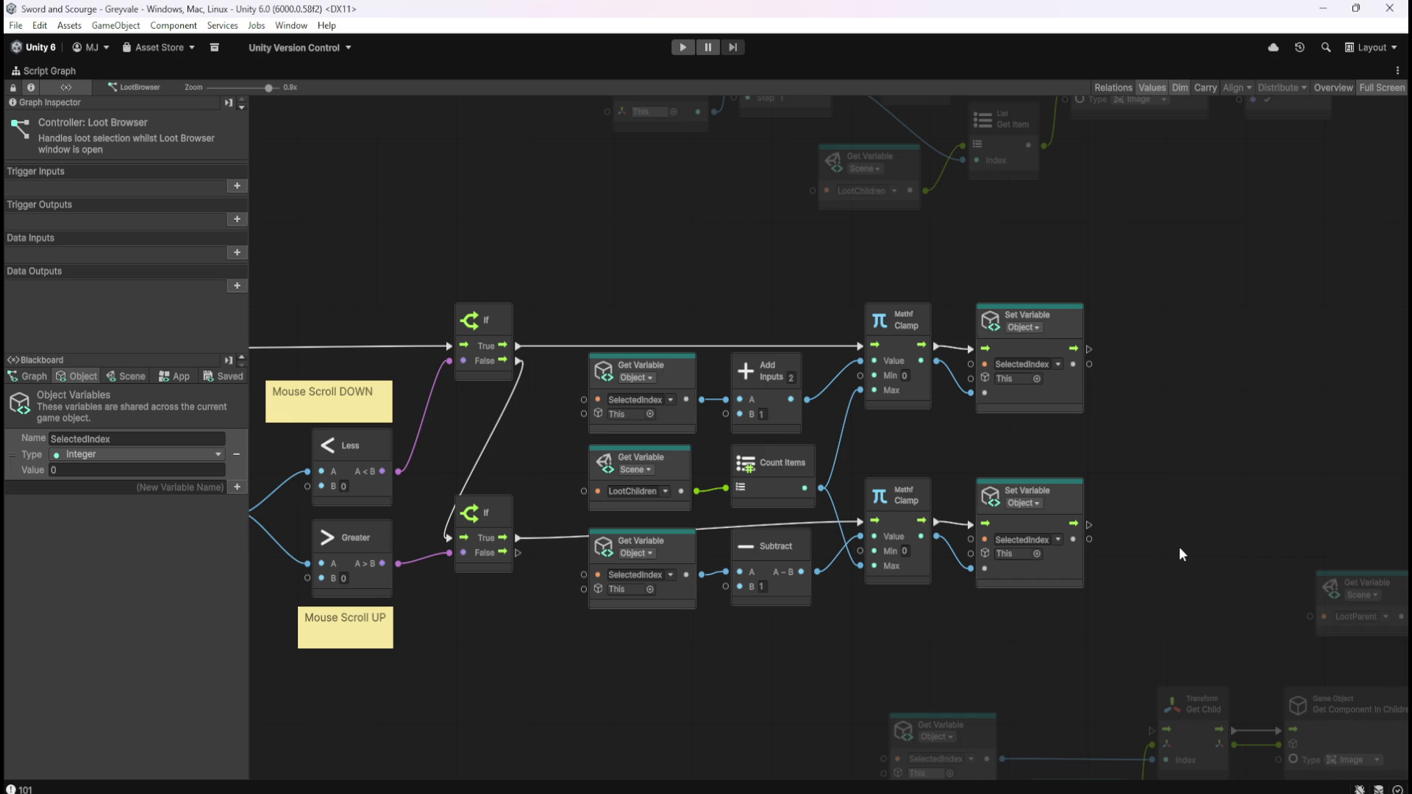
- Group the scroll nodes and title the group 'Mouse Wheel direction SETS the SelectedIndex based on the direction of the Mouse Scroll Wheel'
scroll(1122, 444, down, 2)
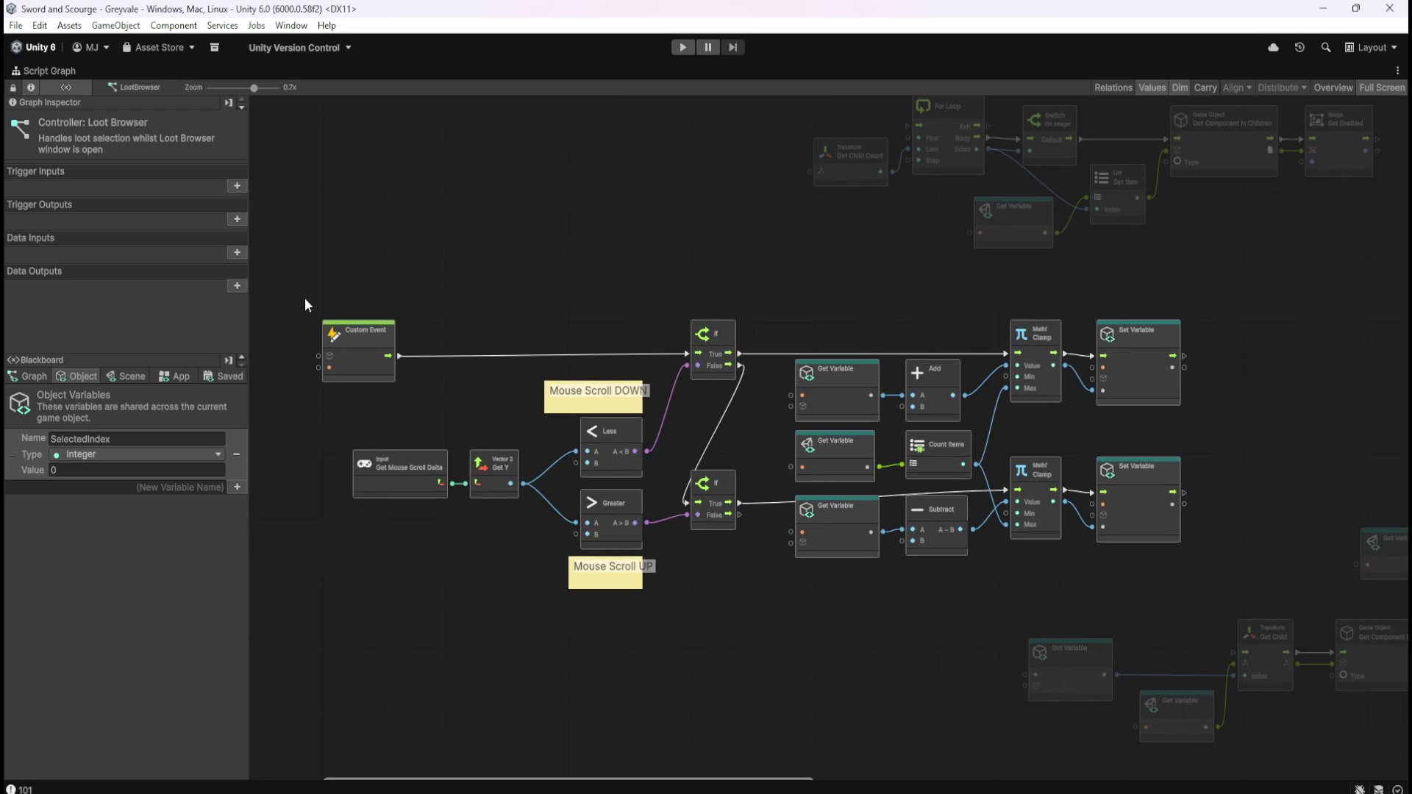
mouse_move(305, 298)
mouse_down()
mouse_move(1113, 535)
mouse_move(1211, 584)
mouse_move(1213, 607)
mouse_up()
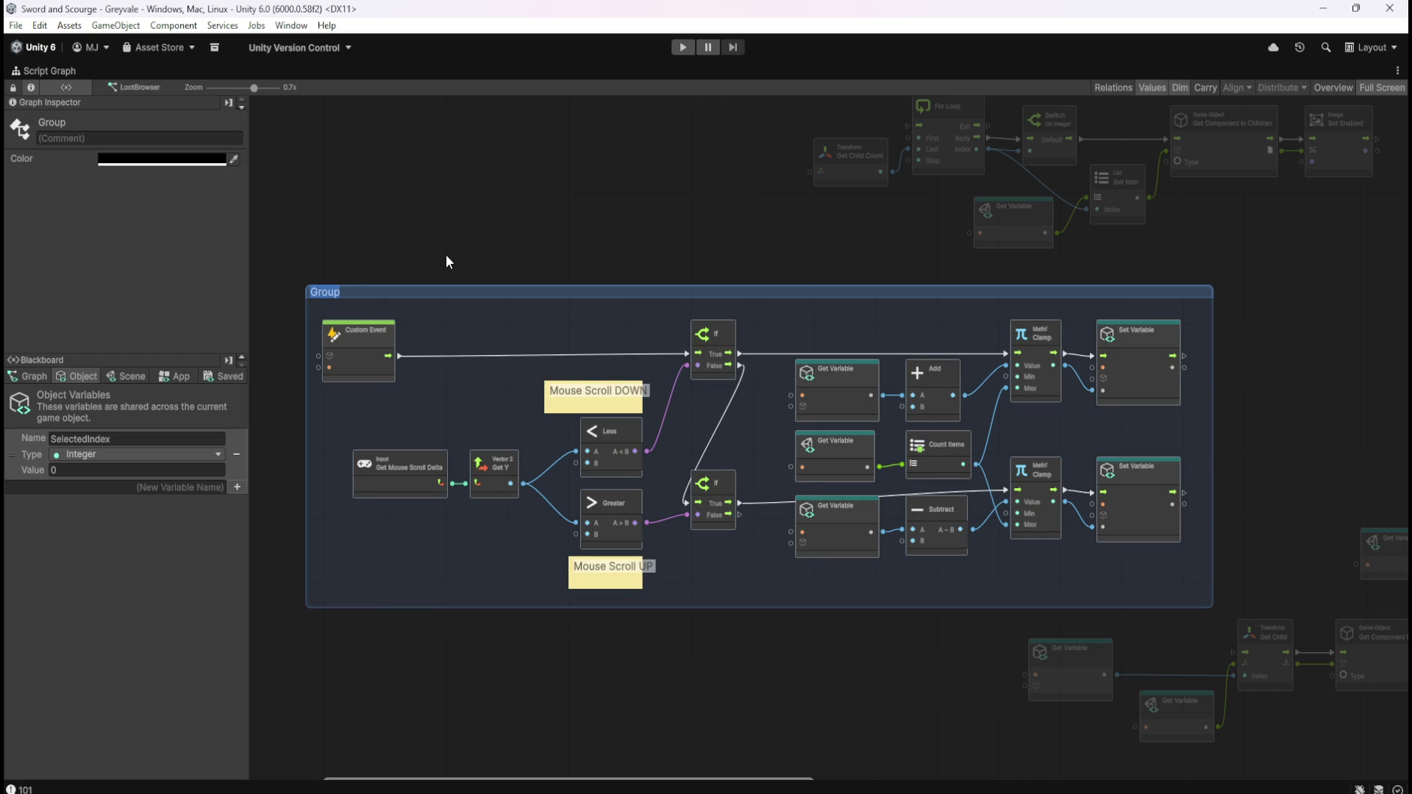
text(Mouse Wheel)
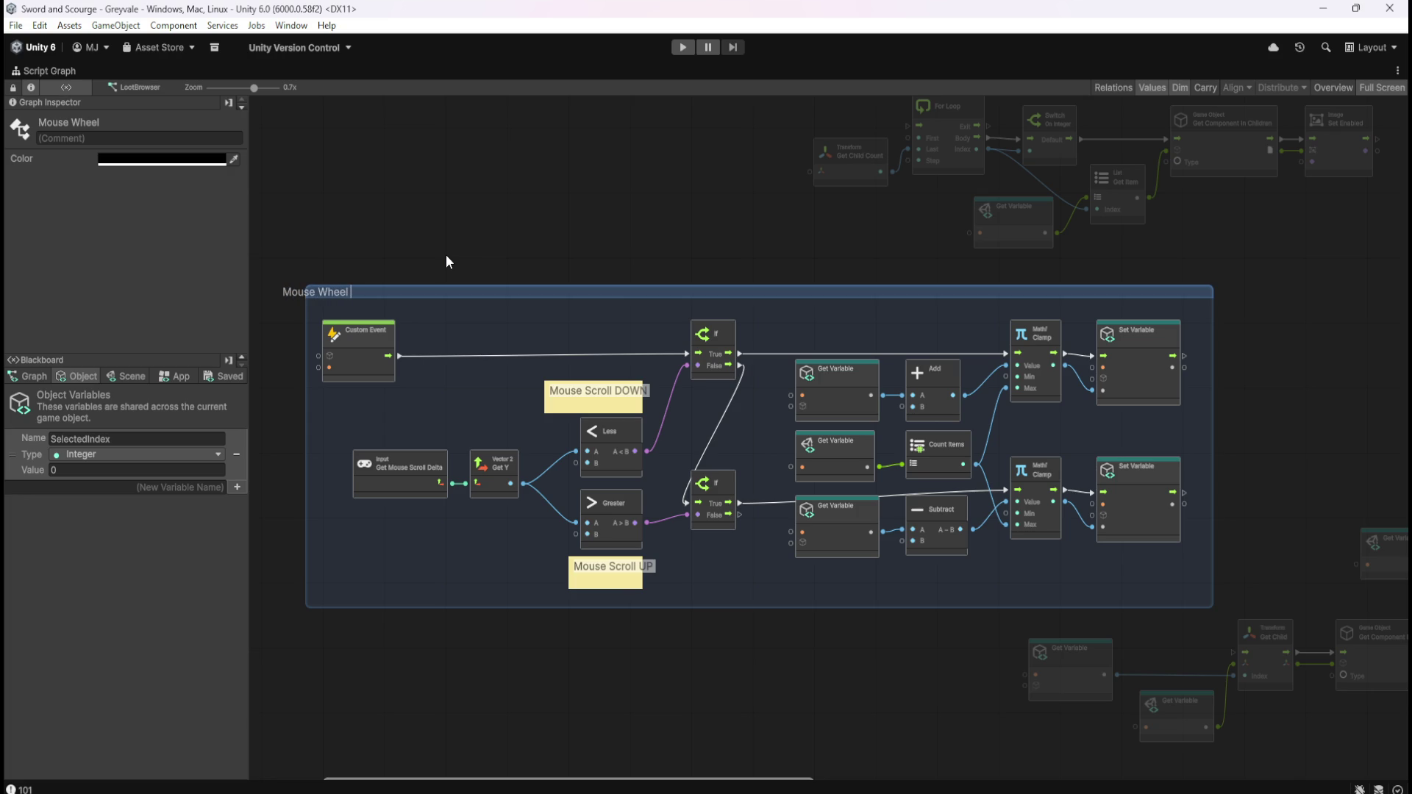
text( UP)
key(BackSpace)
key(BackSpace)
key(BackSpace)
text(Mouse Whee)
text(l direction)
text( ADD)
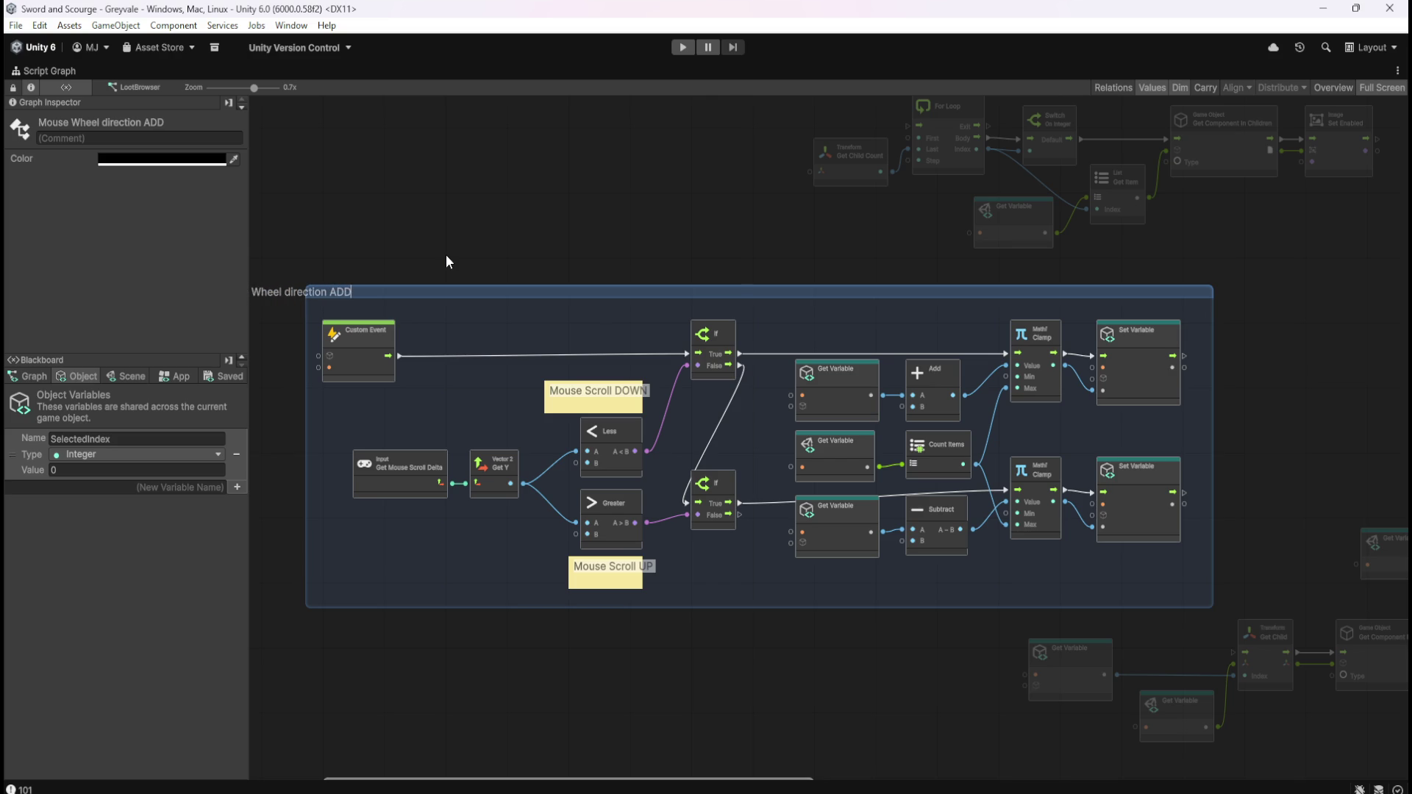
key(BackSpace)
key(BackSpace)
key(BackSpace)
text(SETS the)
text( Selec)
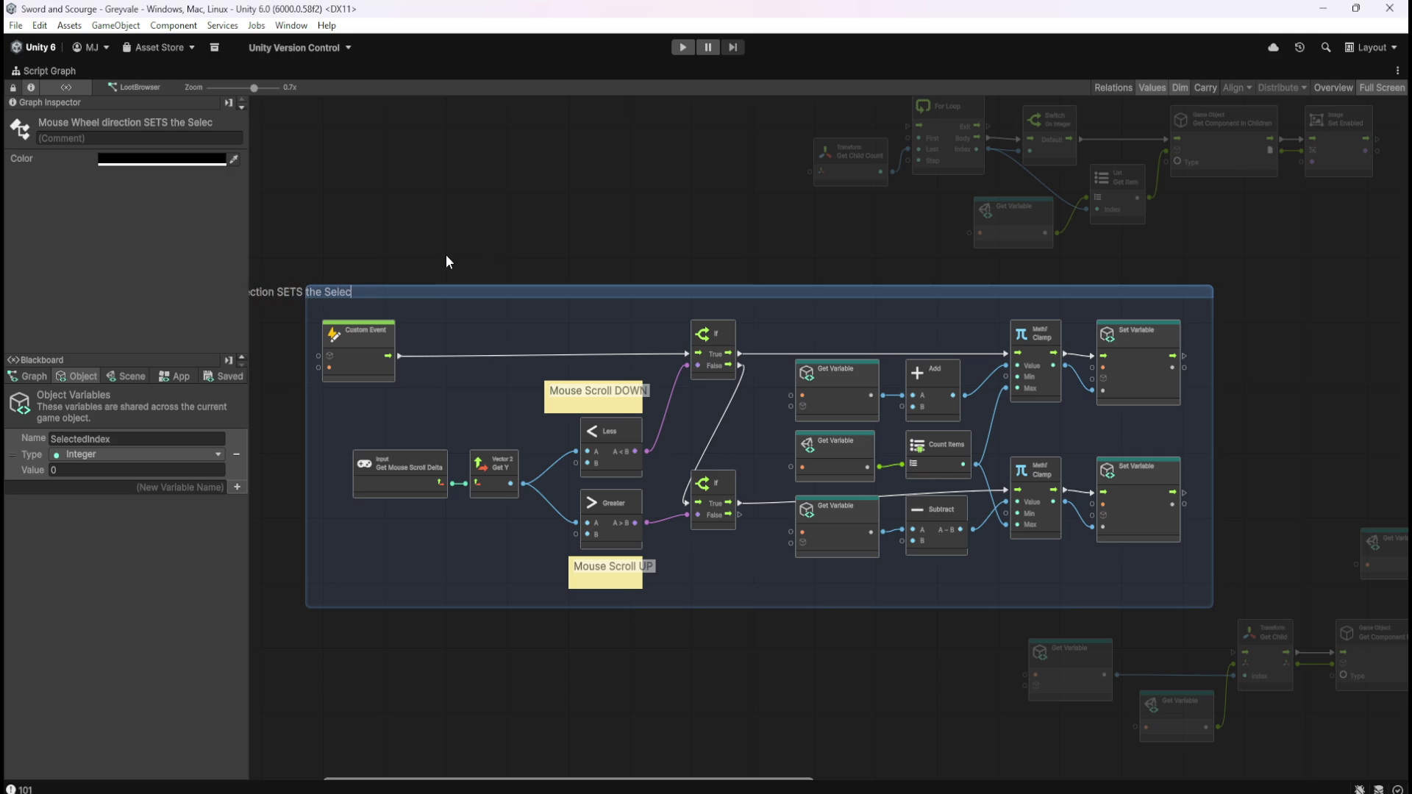
text(tedIndex)
text( based on )
text(the direc)
text(tion of)
text(ouse w)
key(BackSpace)
key(BackSpace)
key(BackSpace)
key(BackSpace)
text(Mouse Scroll)
text( Wheel)
key(Return)
click(461, 244)
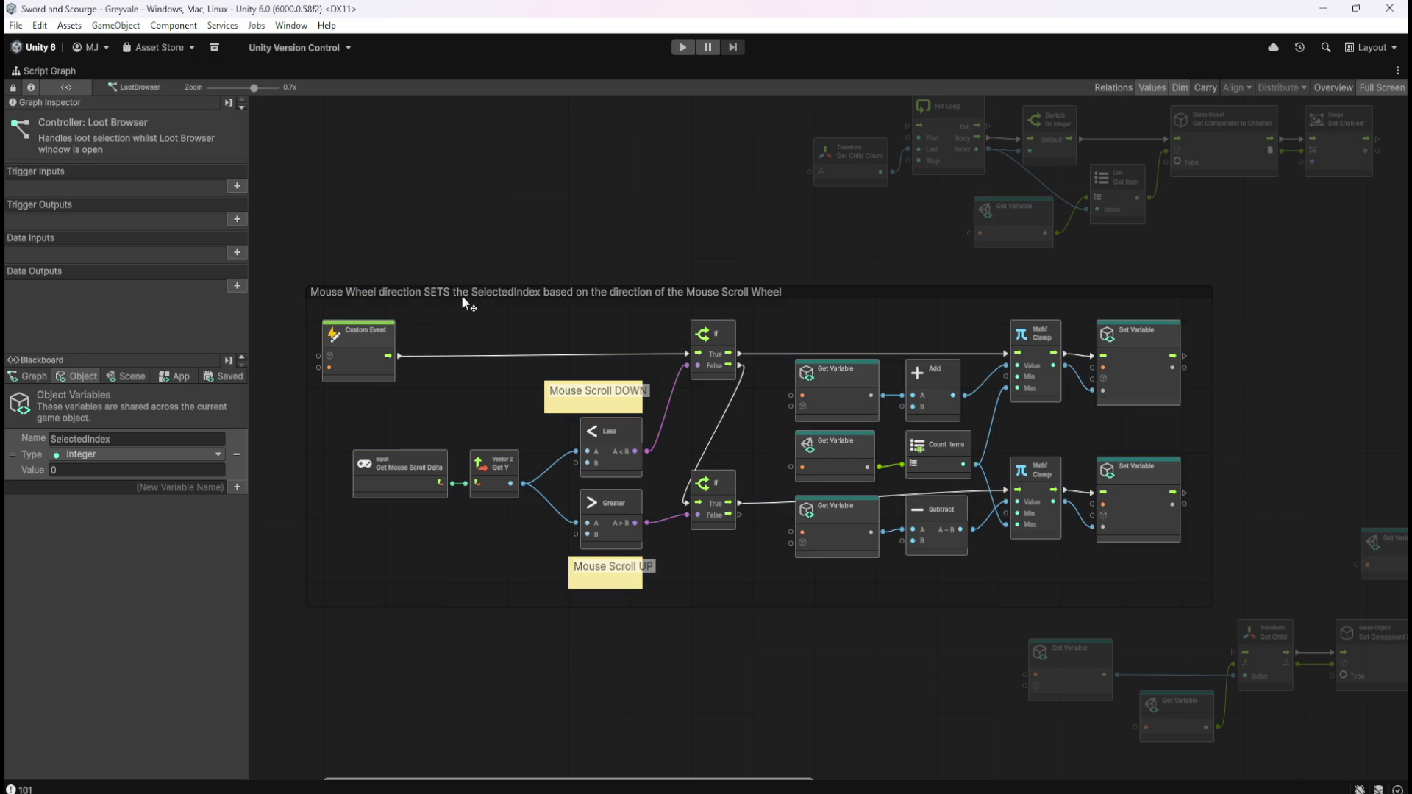
- Replace the title's ending with 'by Subtracting or Adding relatively'
click(484, 294)
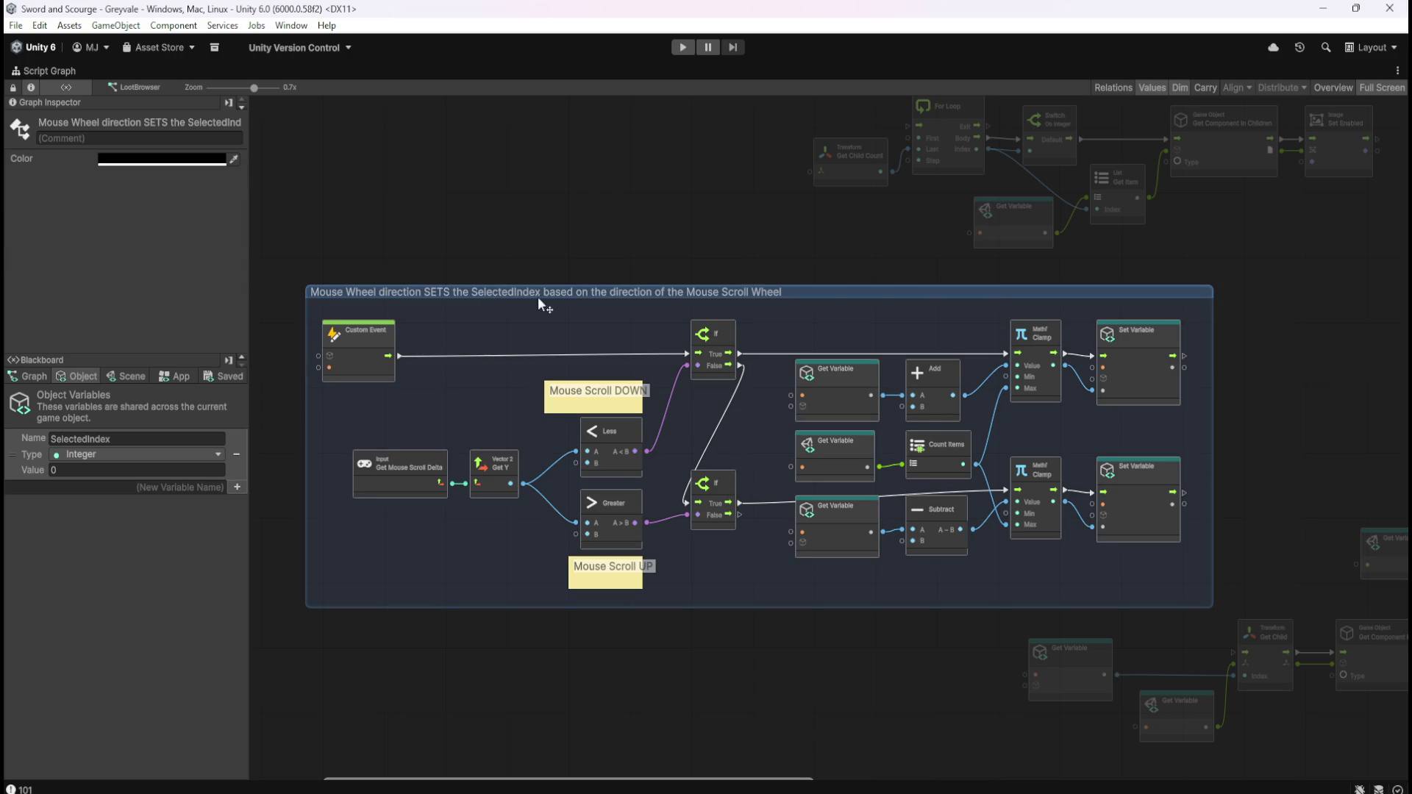
scroll(582, 294, up, 2)
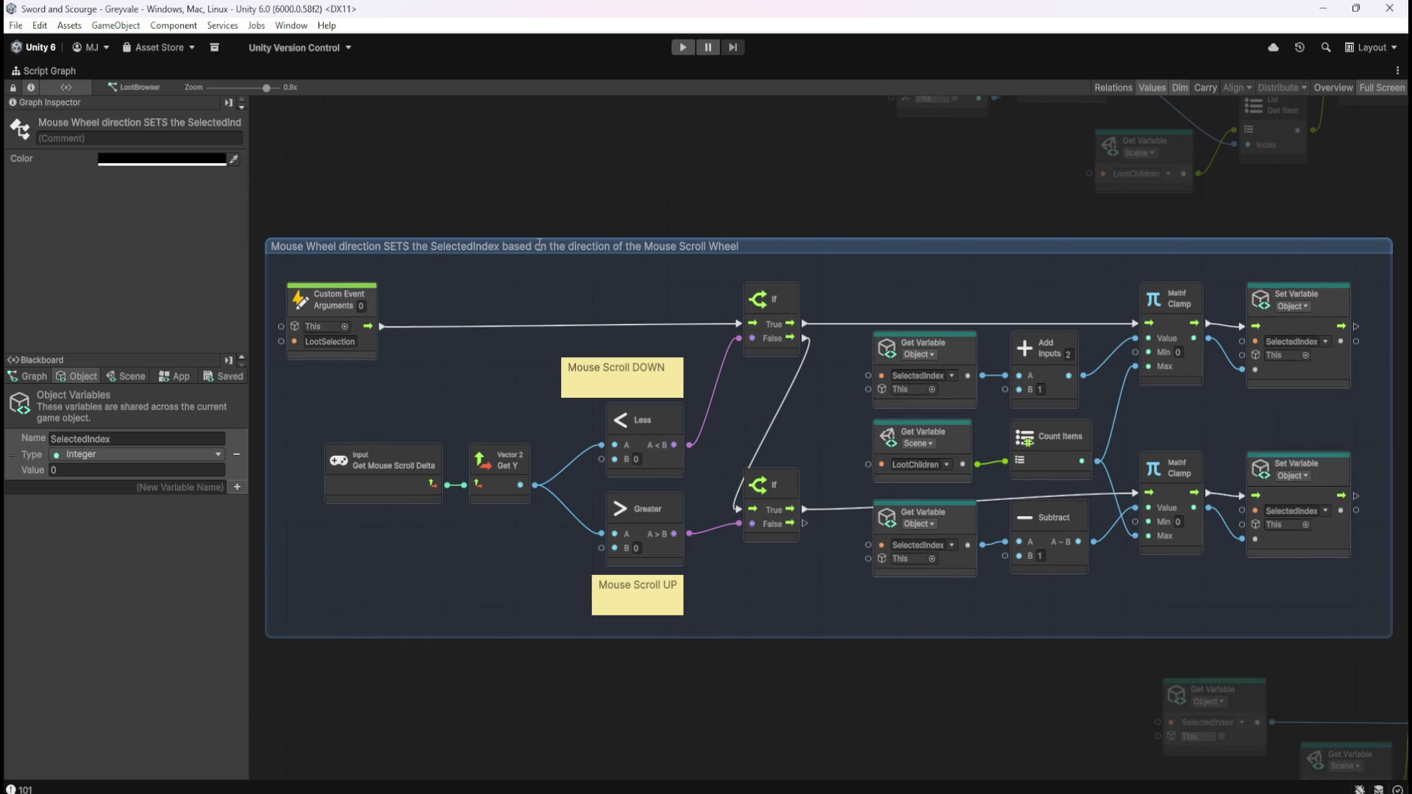
double_click(458, 245)
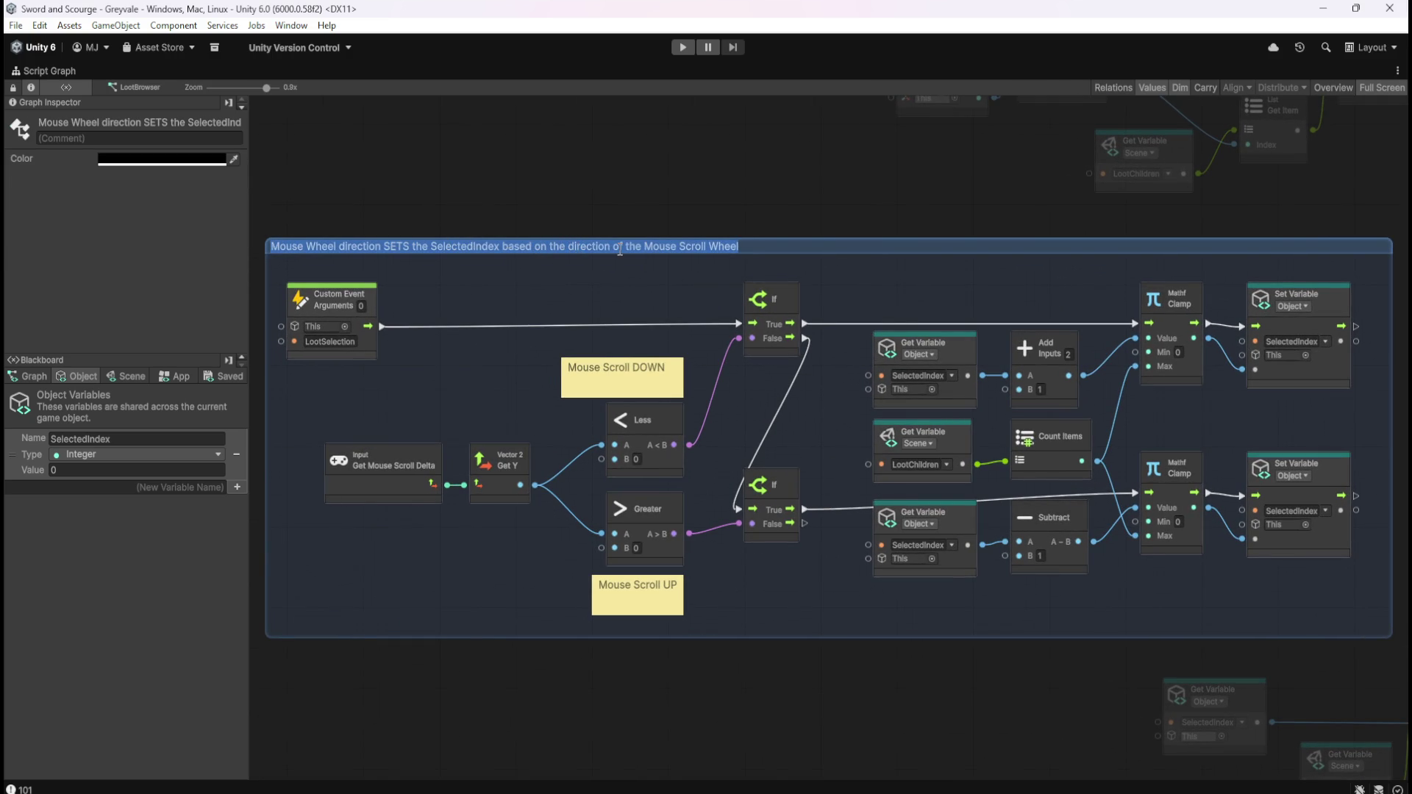
key(End)
key(ctrl+shift+Left)
key(ctrl+shift+Left)
key(ctrl+shift+Left)
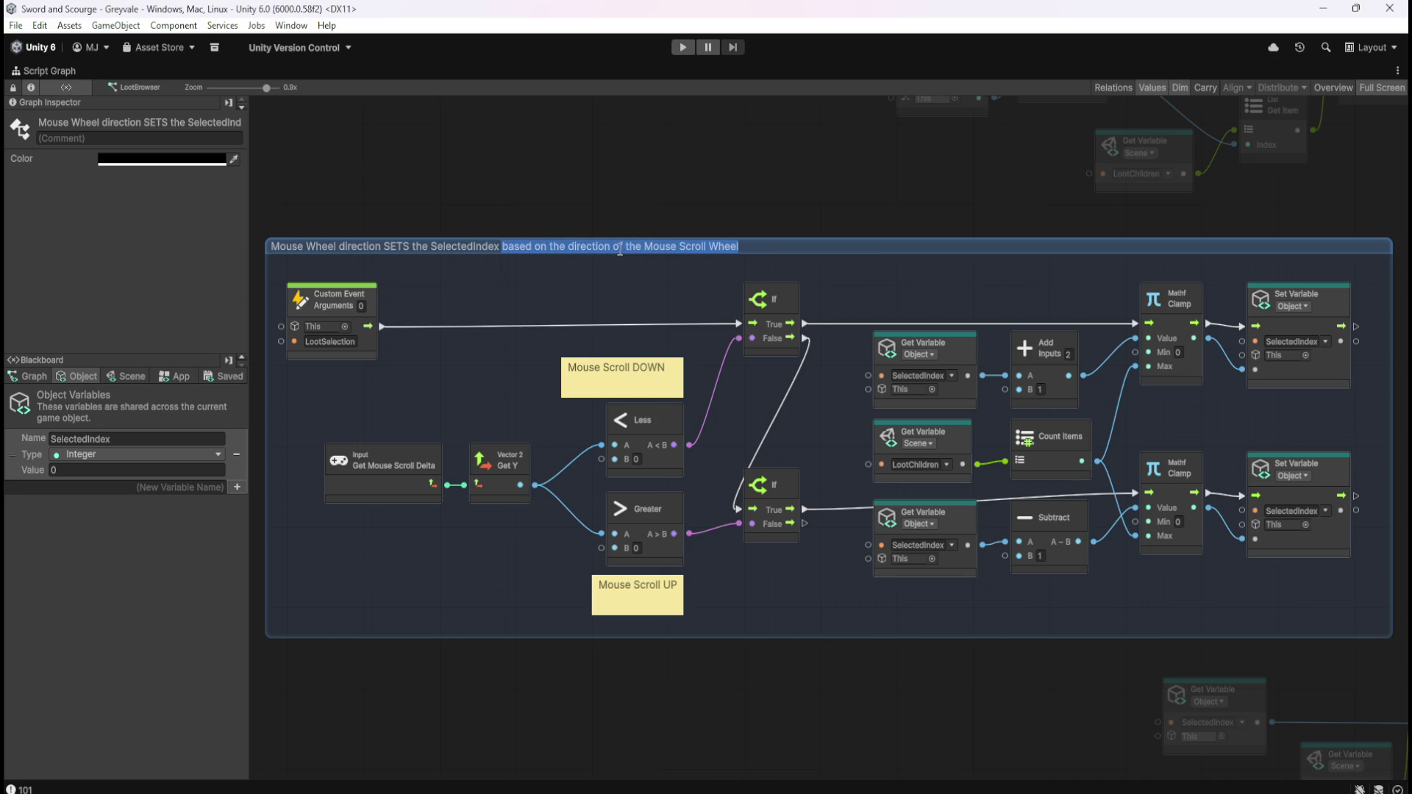
text(by S)
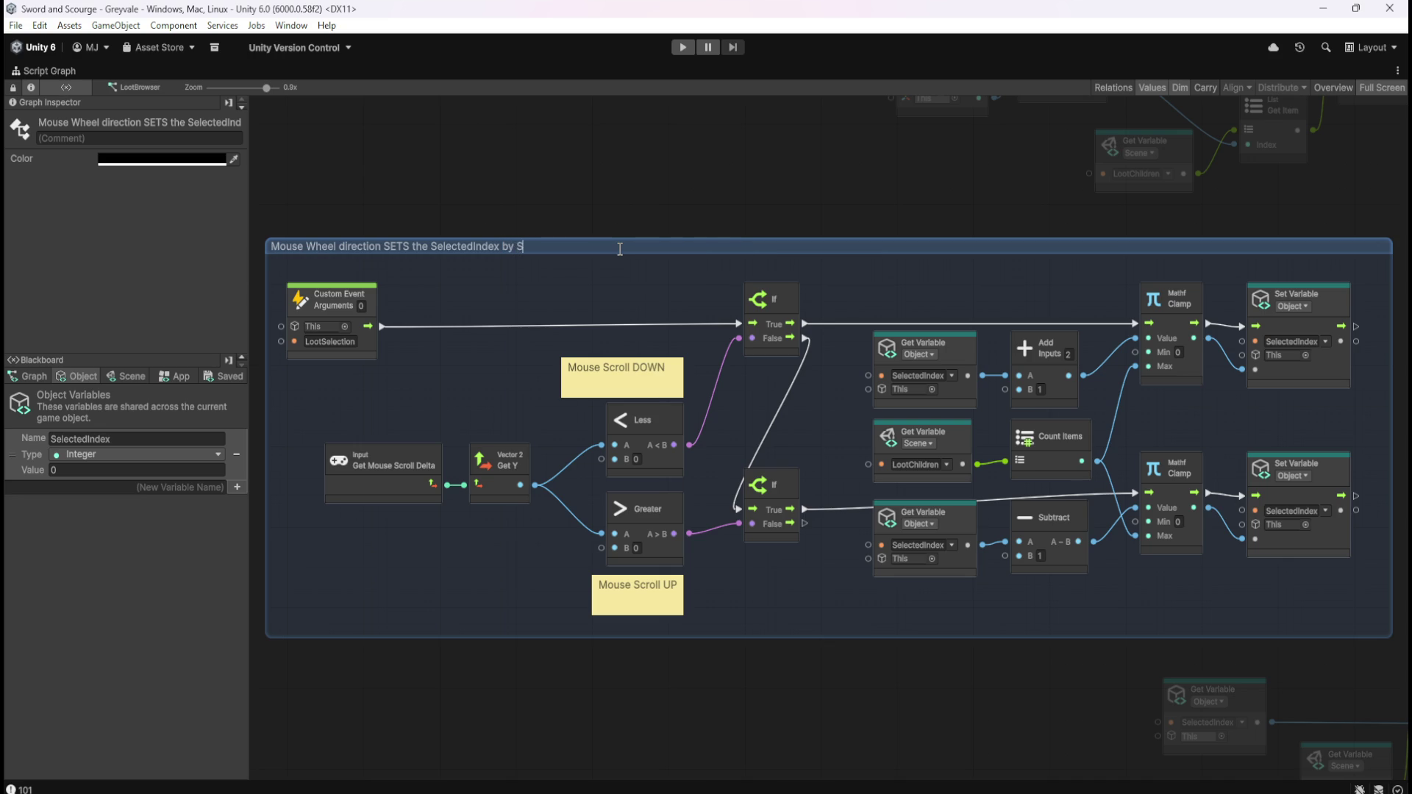
text(ubtracting or A)
text(dding)
text( re)
text(la)
text(tively)
click(779, 142)
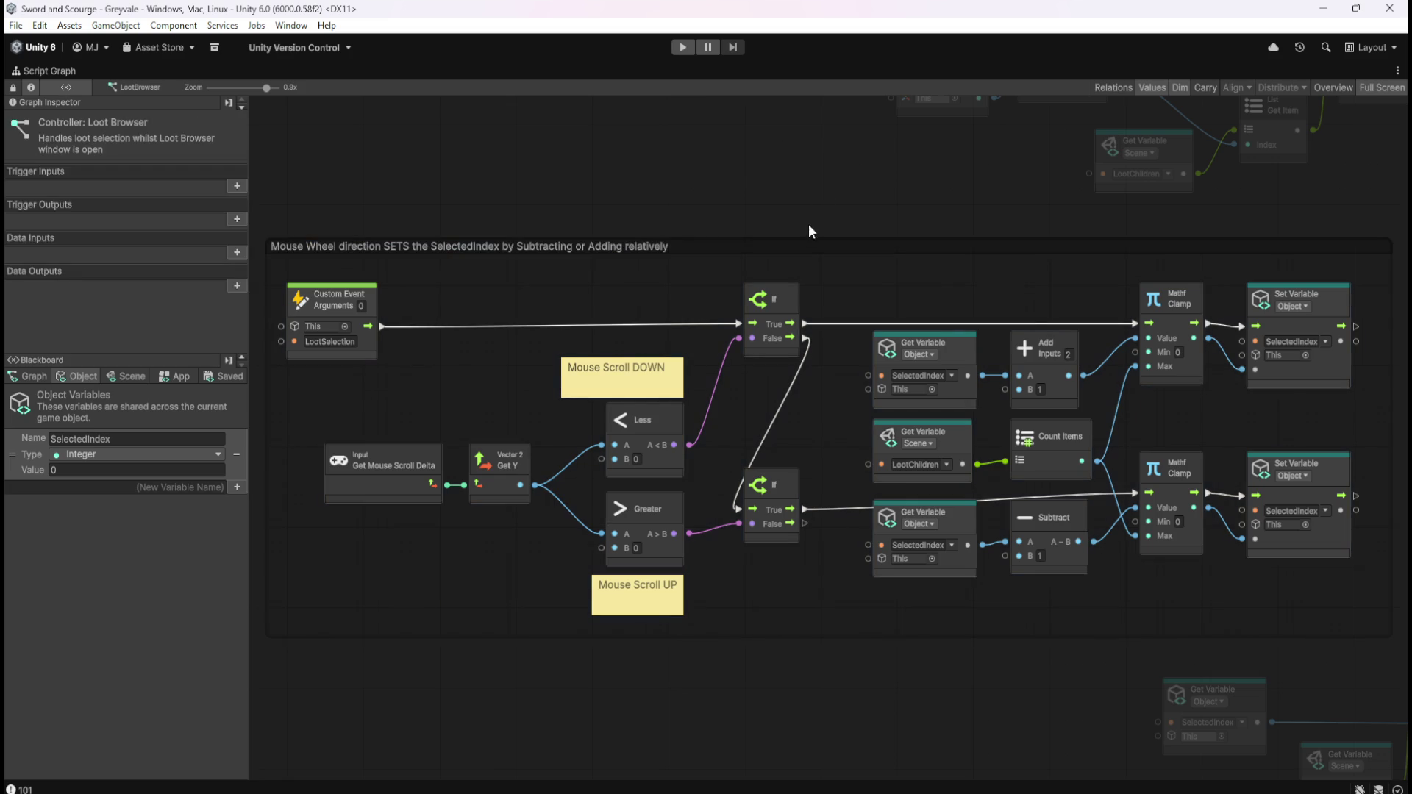
- Check the group's colour picker in the Graph Inspector, leaving the colour unchanged
click(801, 249)
click(176, 158)
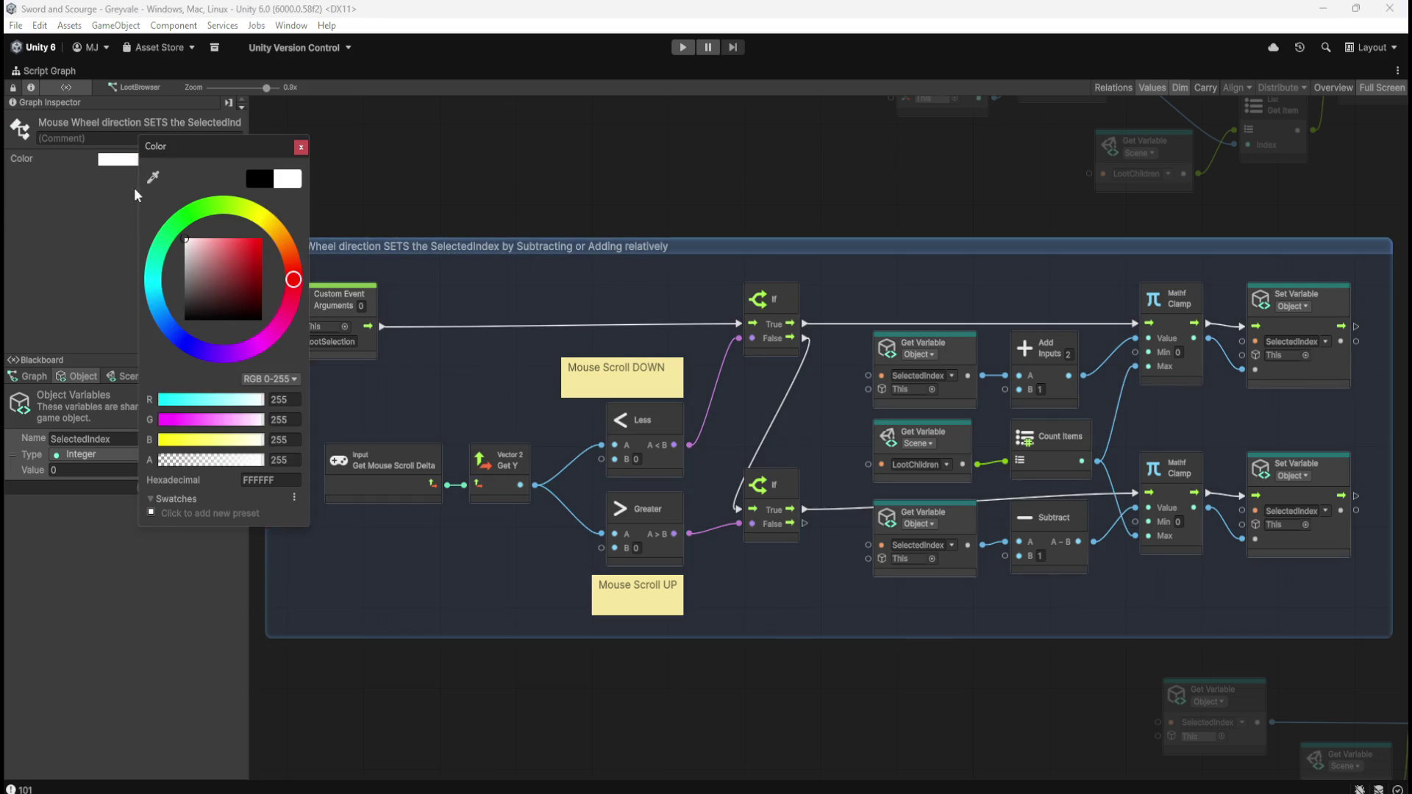
click(500, 175)
scroll(734, 299, down, 6)
- Move the Get Variable and Get Child node chain up and to the right
scroll(784, 331, up, 5)
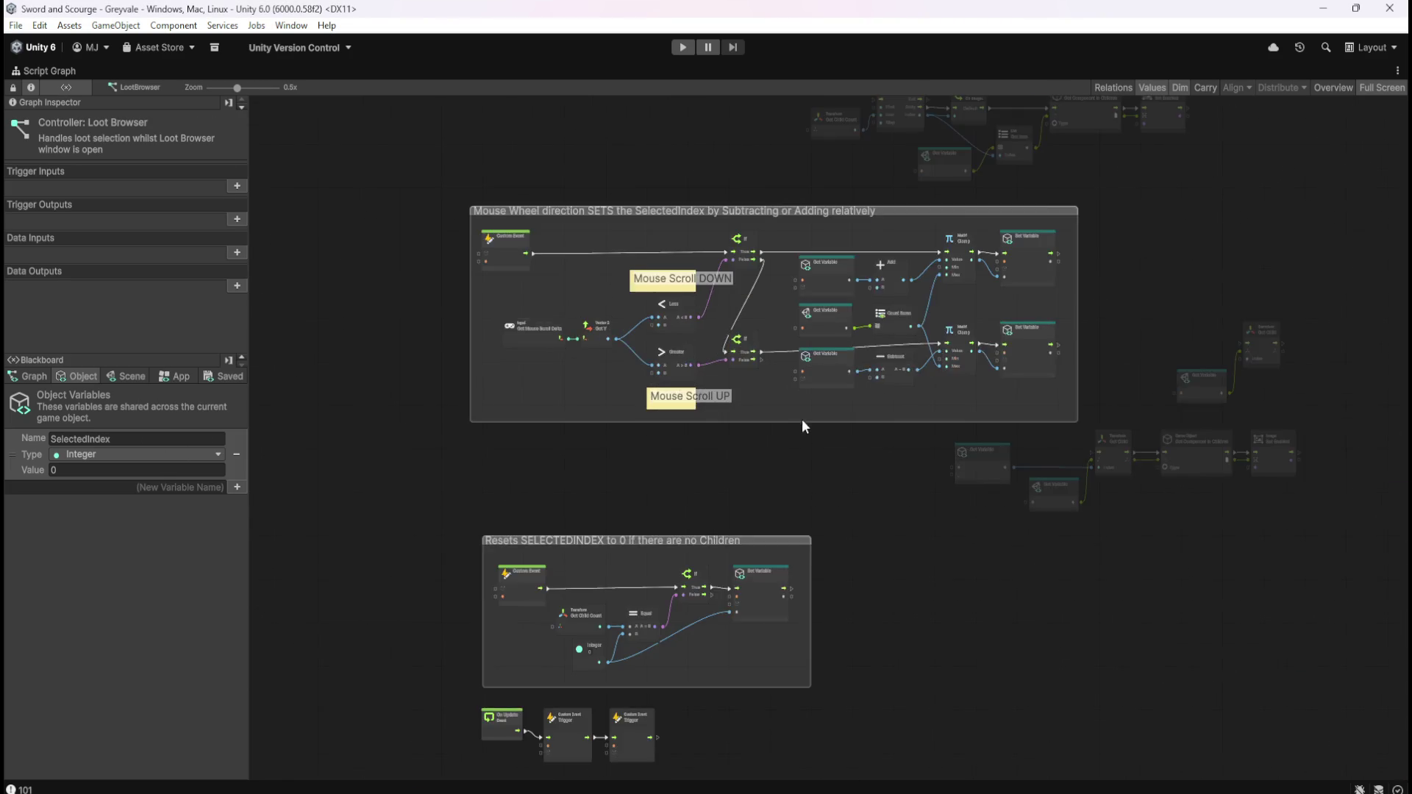
mouse_move(656, 596)
mouse_down()
mouse_move(1046, 458)
mouse_move(1106, 456)
mouse_up()
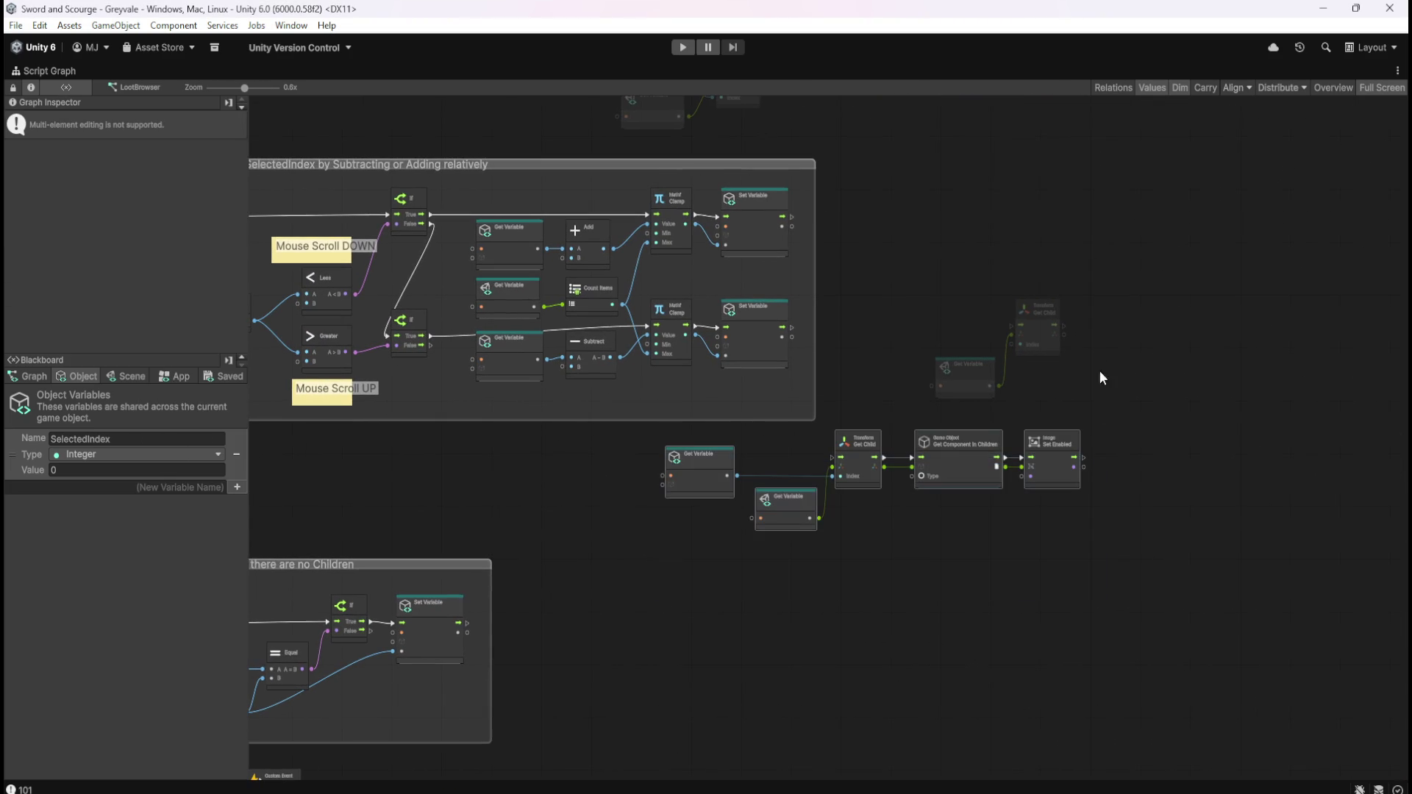
drag(1128, 258, 960, 395)
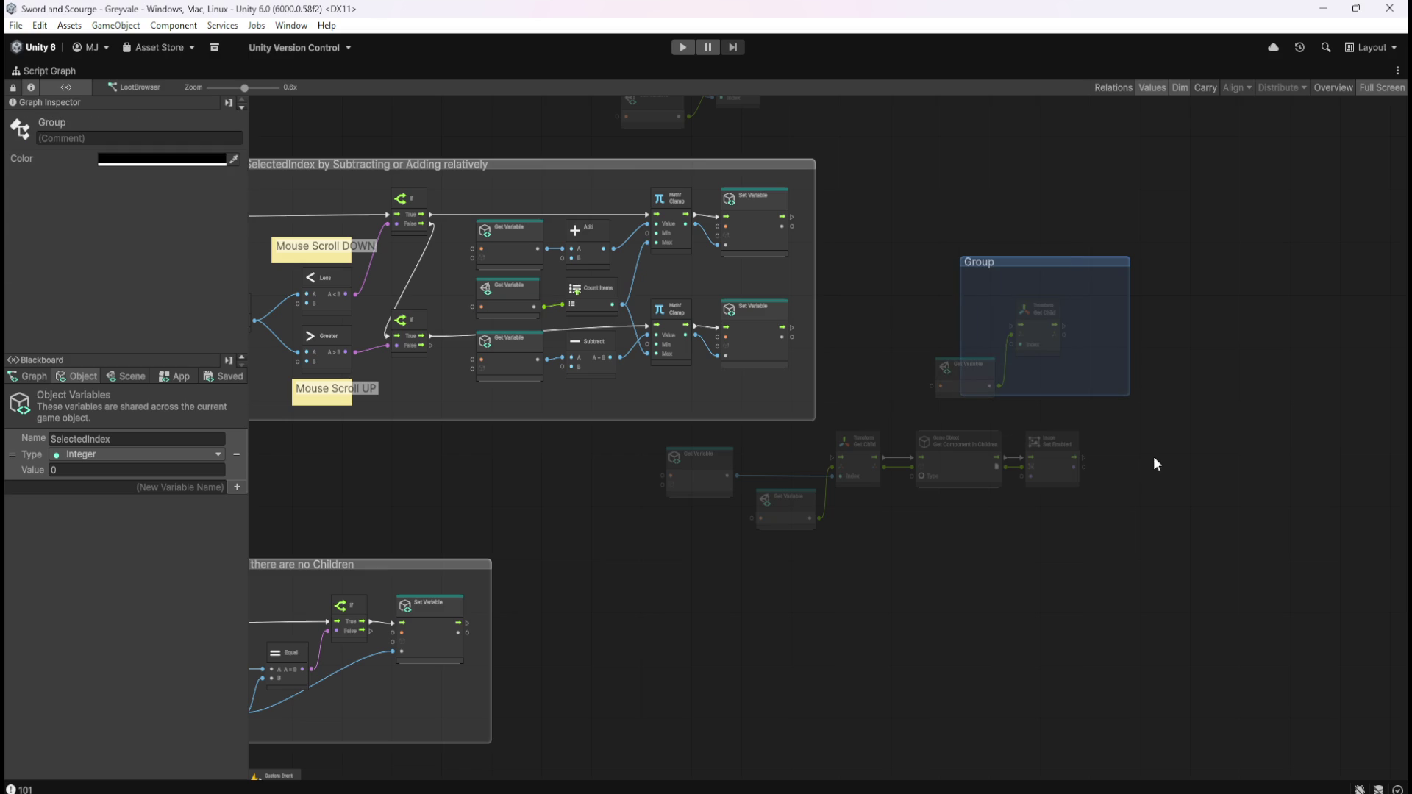
key(Delete)
drag(1170, 306, 865, 566)
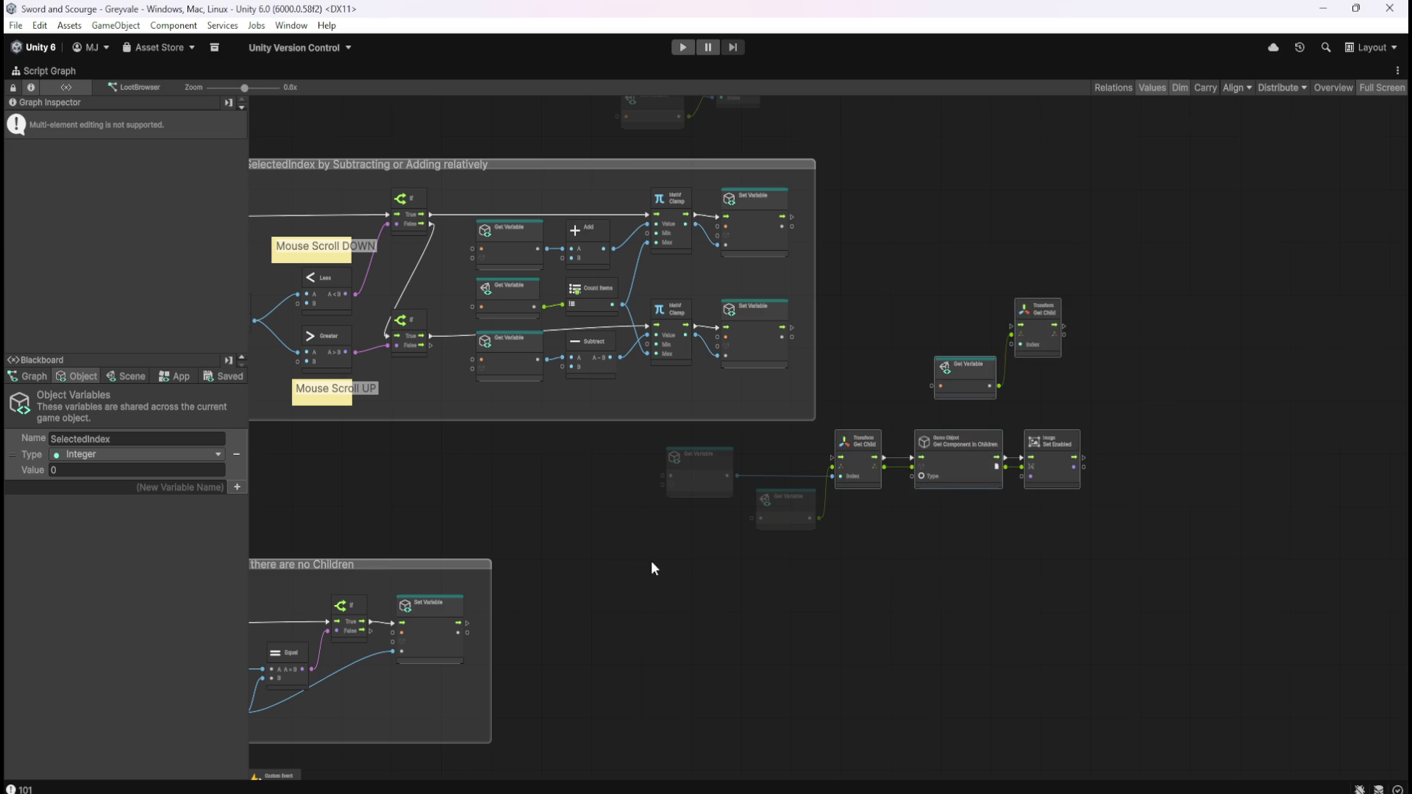
drag(858, 476, 1101, 360)
click(599, 507)
- Nudge the Mouse Wheel group down to sit just above the Resets SELECTEDINDEX group
drag(462, 381, 925, 417)
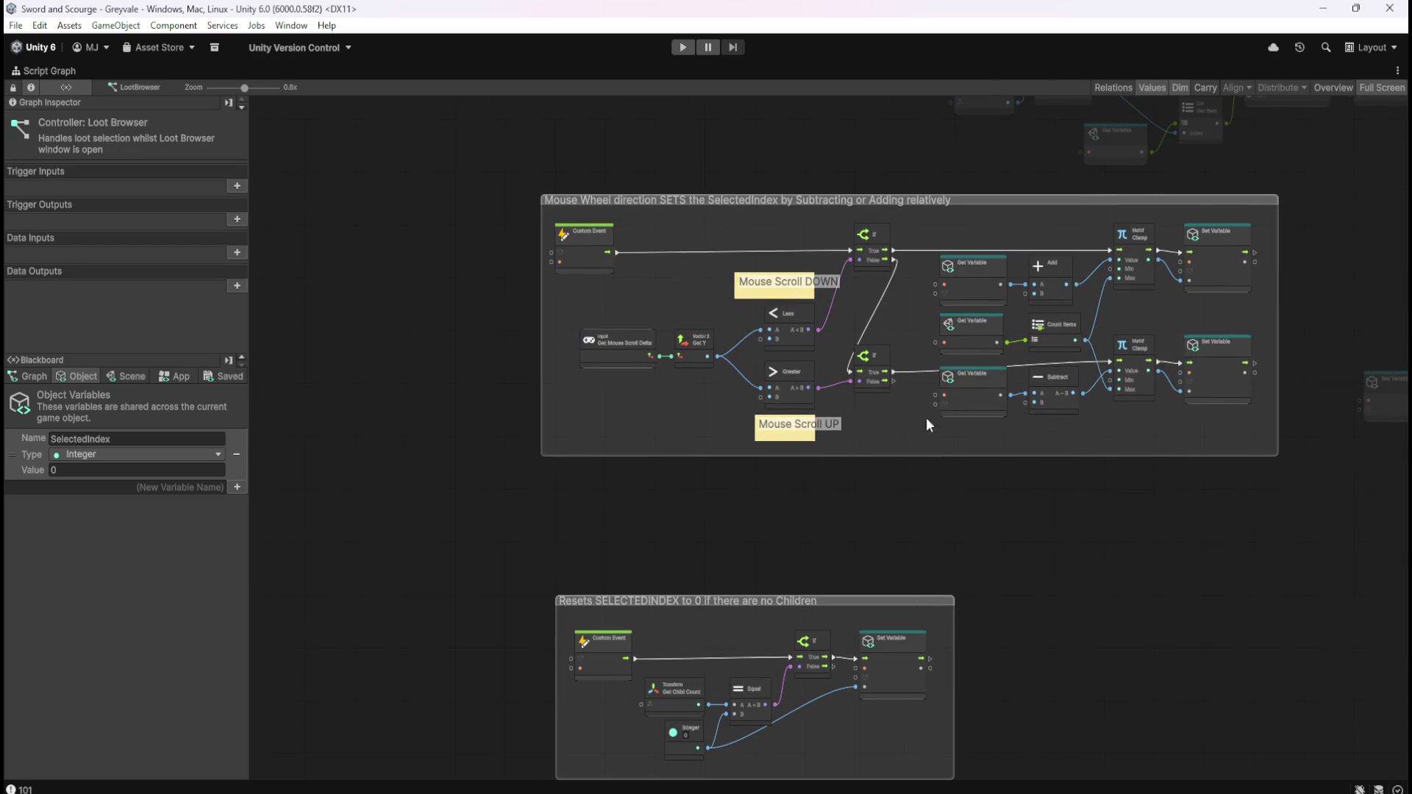
click(1021, 198)
mouse_move(1042, 204)
mouse_down()
mouse_move(1056, 273)
mouse_move(1096, 283)
mouse_up()
click(1106, 599)
drag(1073, 632, 995, 465)
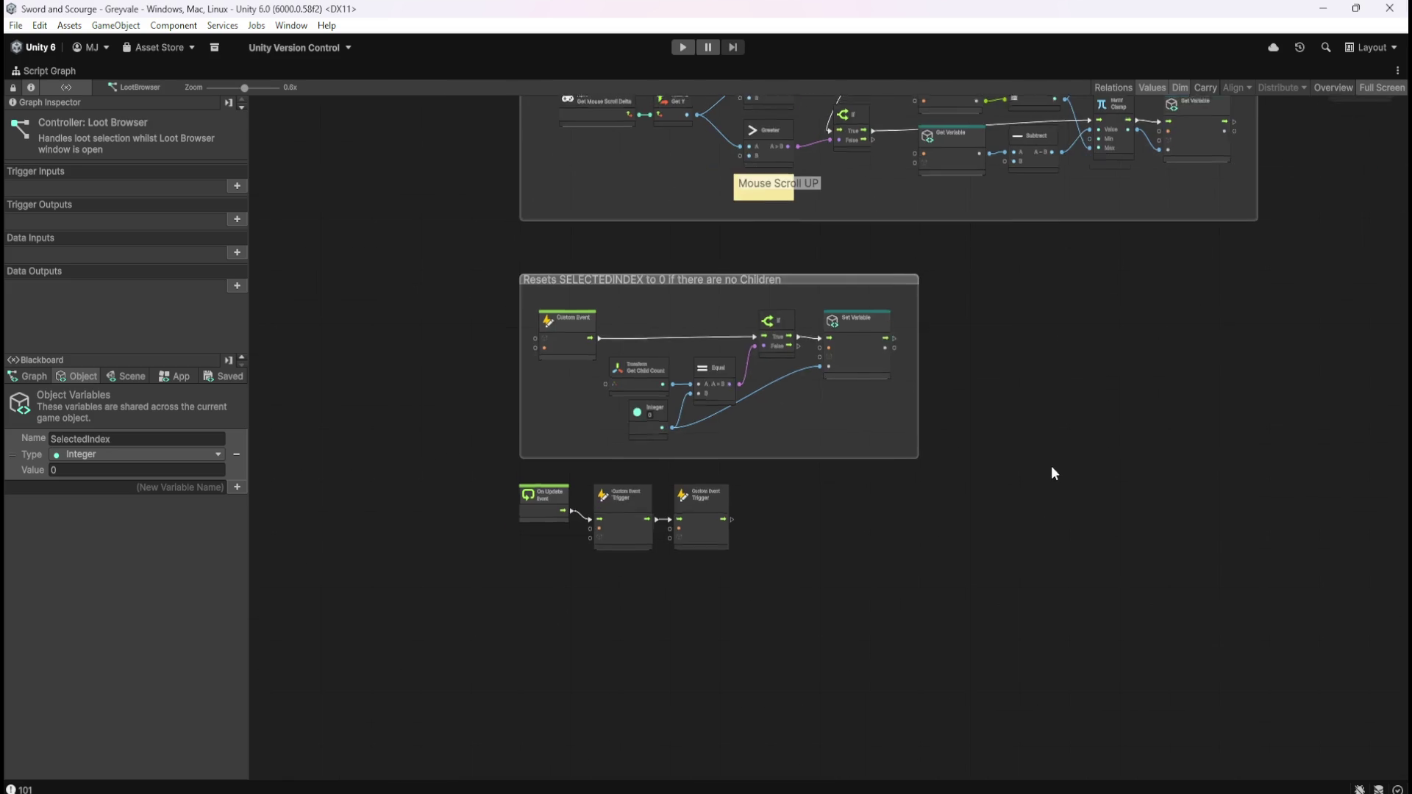
- Move the On Update node and both Trigger nodes about 120 px lower, beneath the reset group
scroll(467, 621, up, 3)
drag(495, 577, 990, 375)
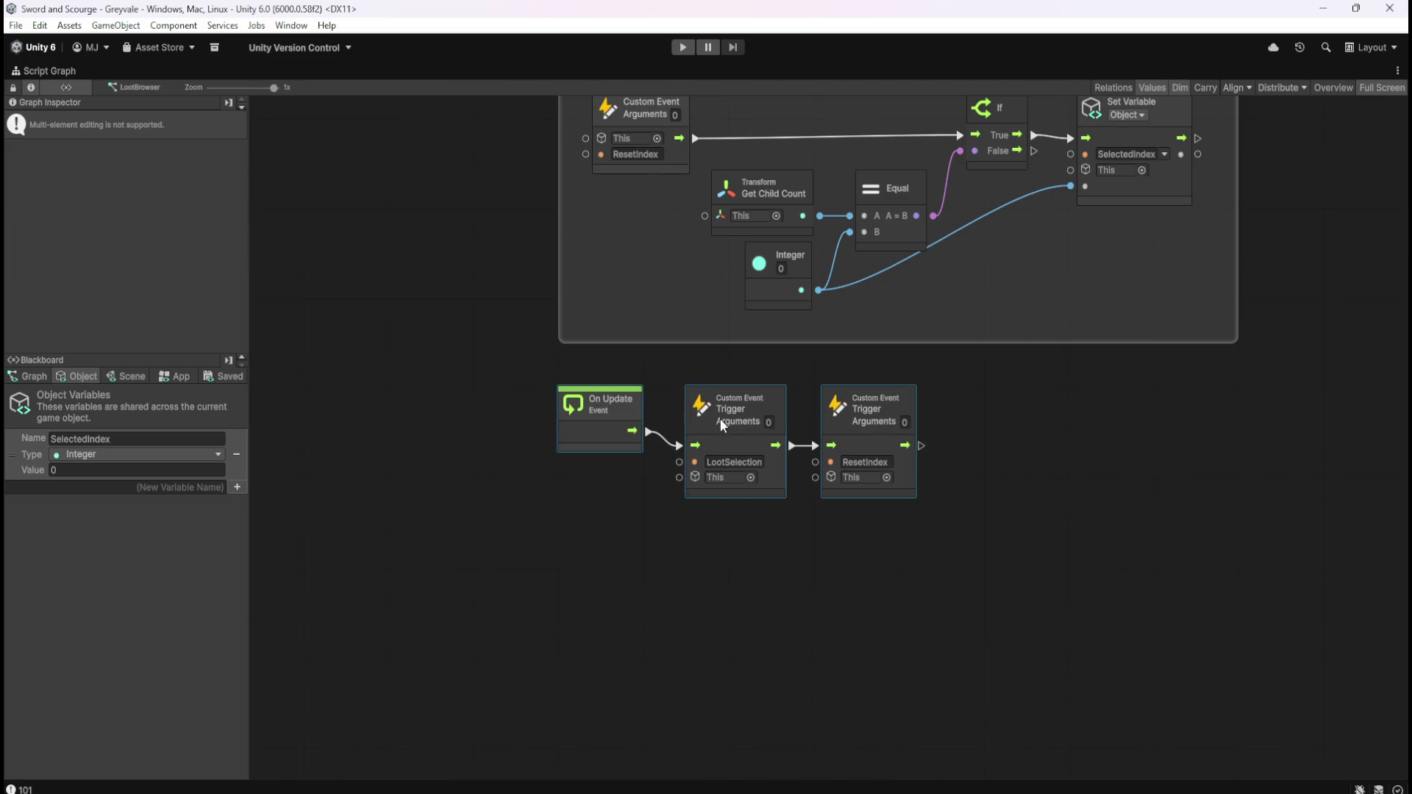
drag(596, 440, 603, 530)
click(781, 451)
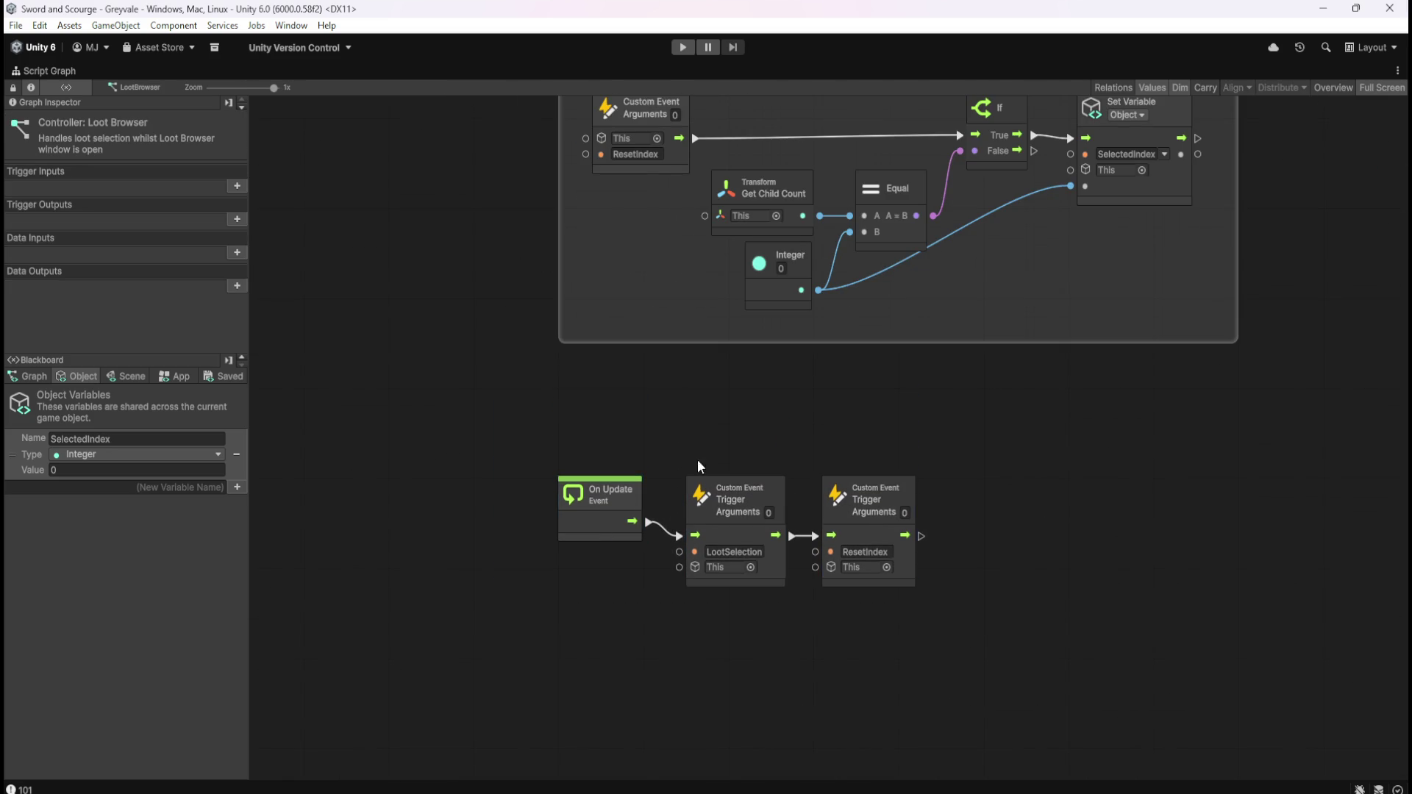
scroll(474, 585, down, 6)
scroll(958, 236, up, 5)
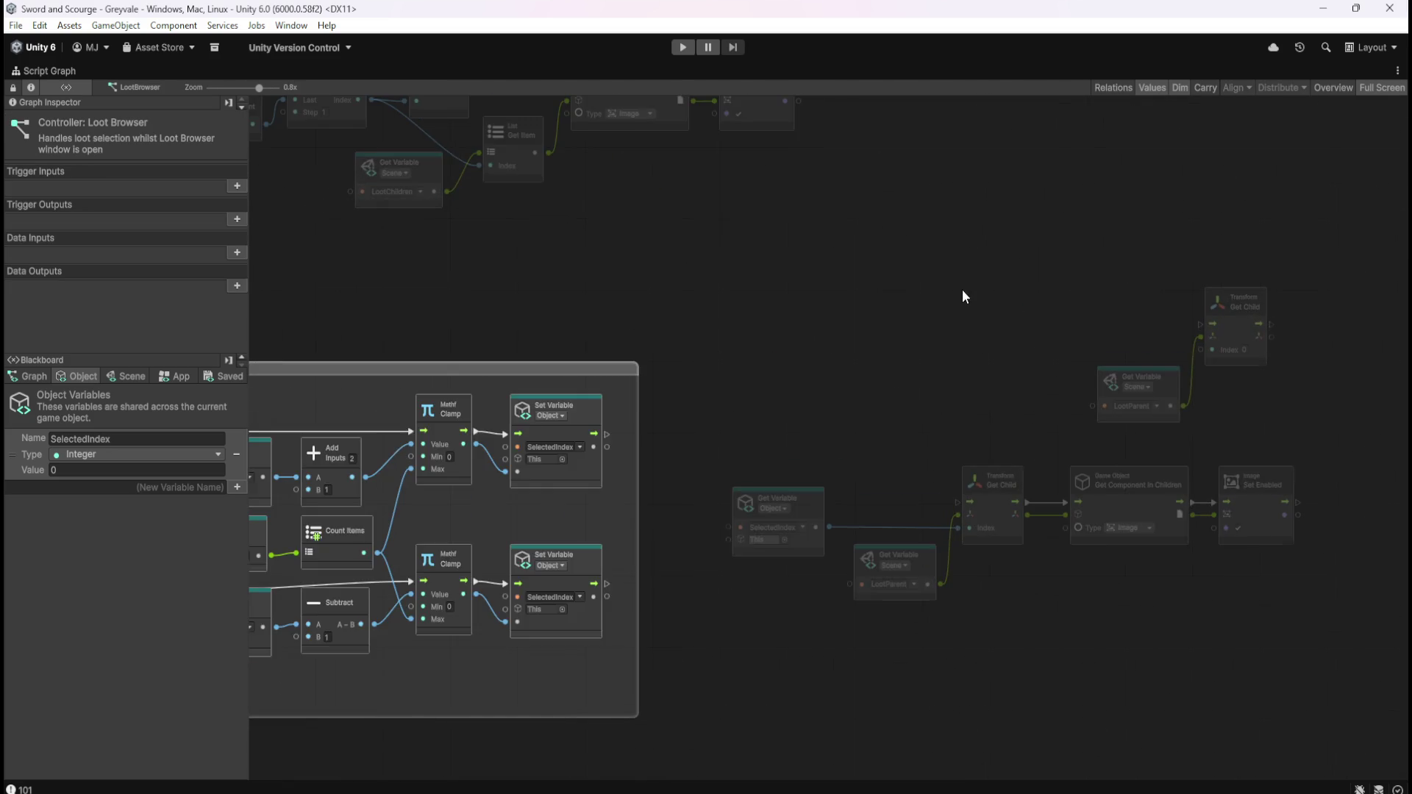
scroll(858, 238, left, 2)
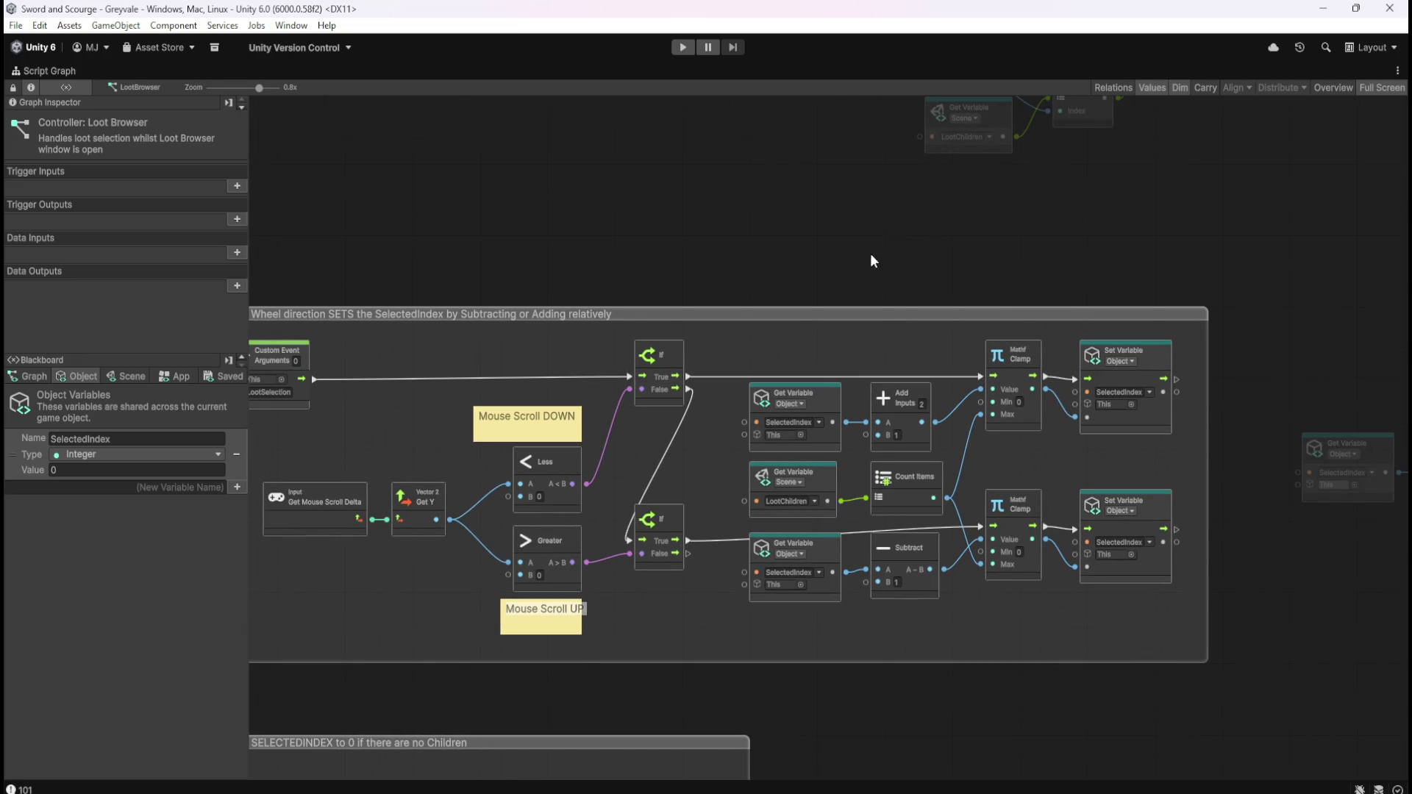
drag(829, 258, 964, 227)
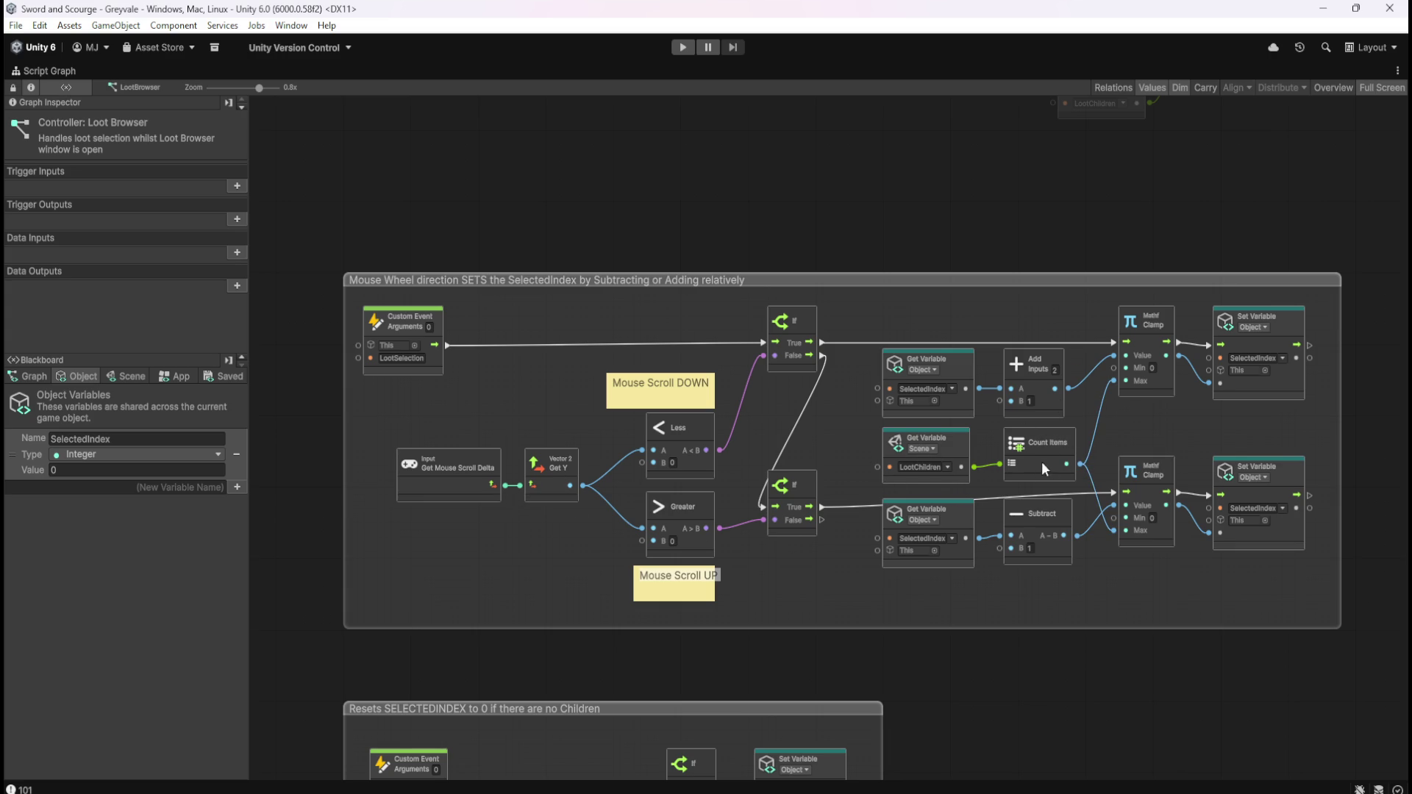
drag(1199, 421, 669, 435)
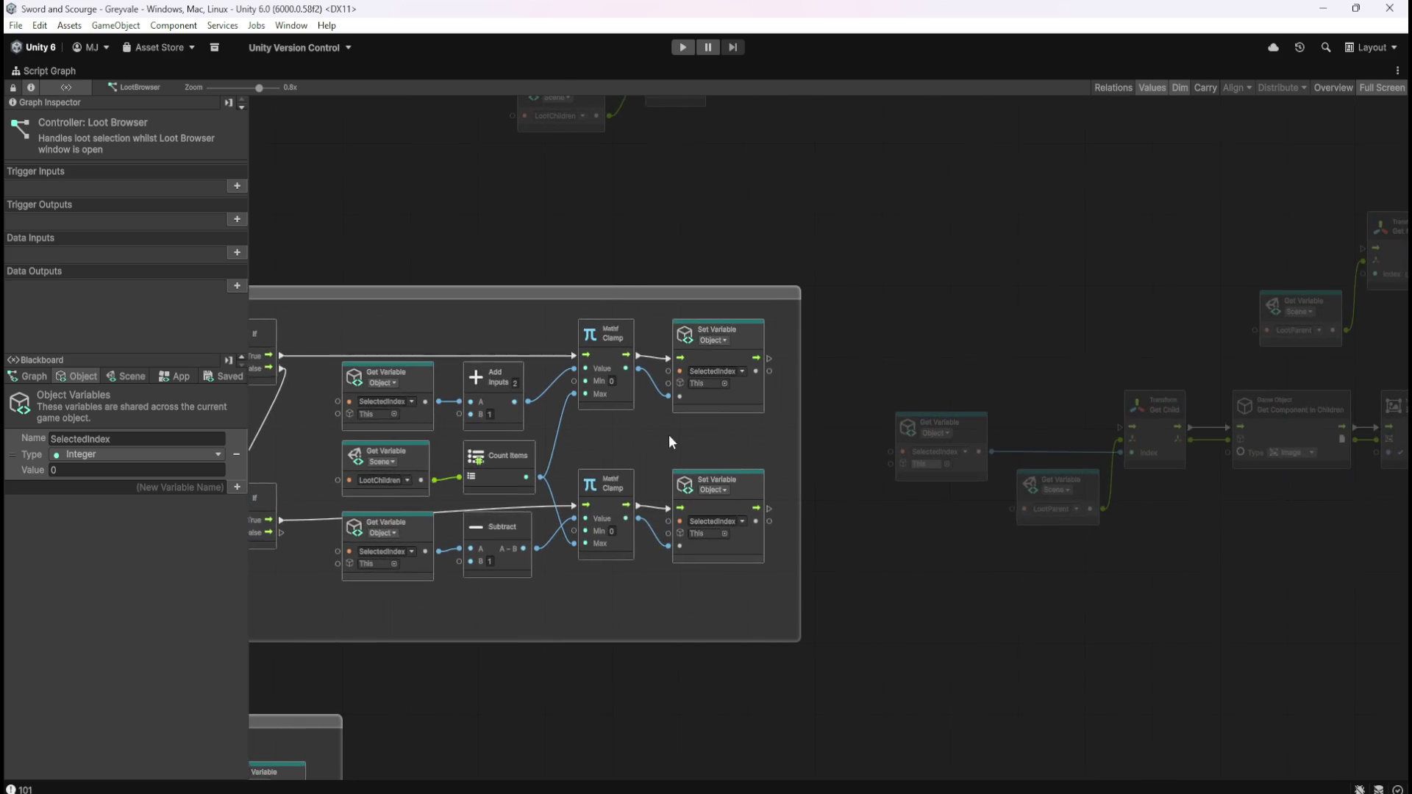
drag(1035, 226, 1145, 356)
scroll(1145, 358, left, 5)
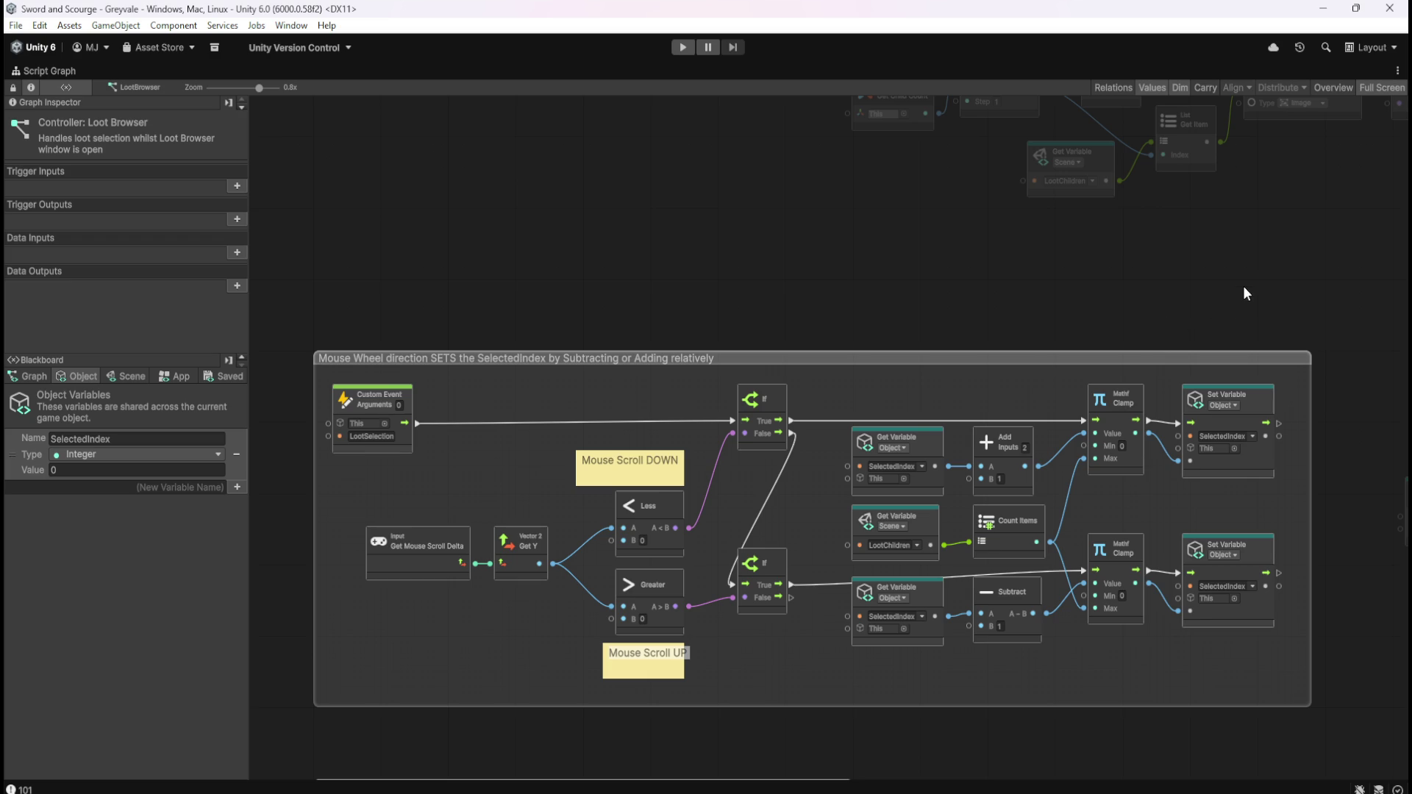
mouse_move(1243, 292)
mouse_down()
mouse_move(1072, 278)
mouse_move(493, 283)
mouse_up()
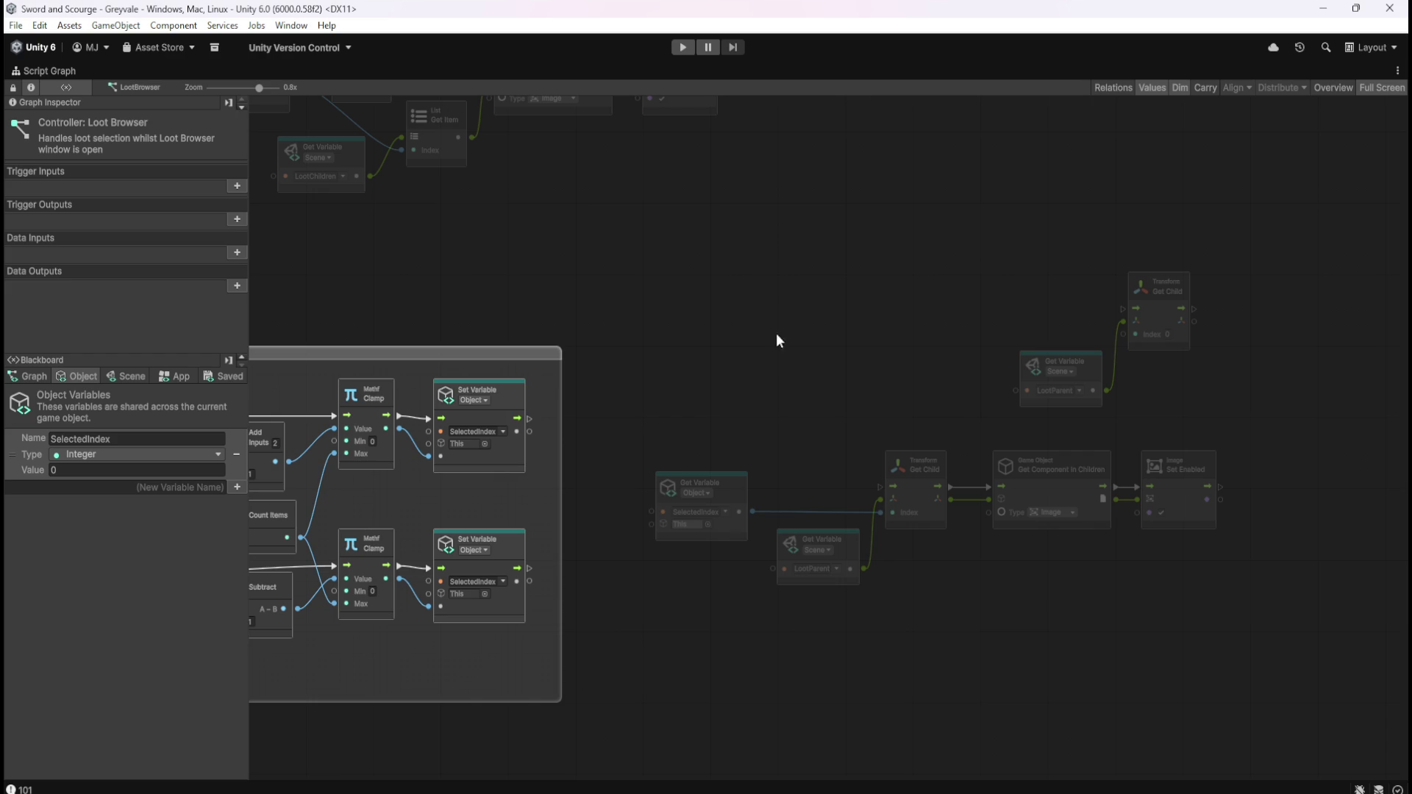
key(Home)
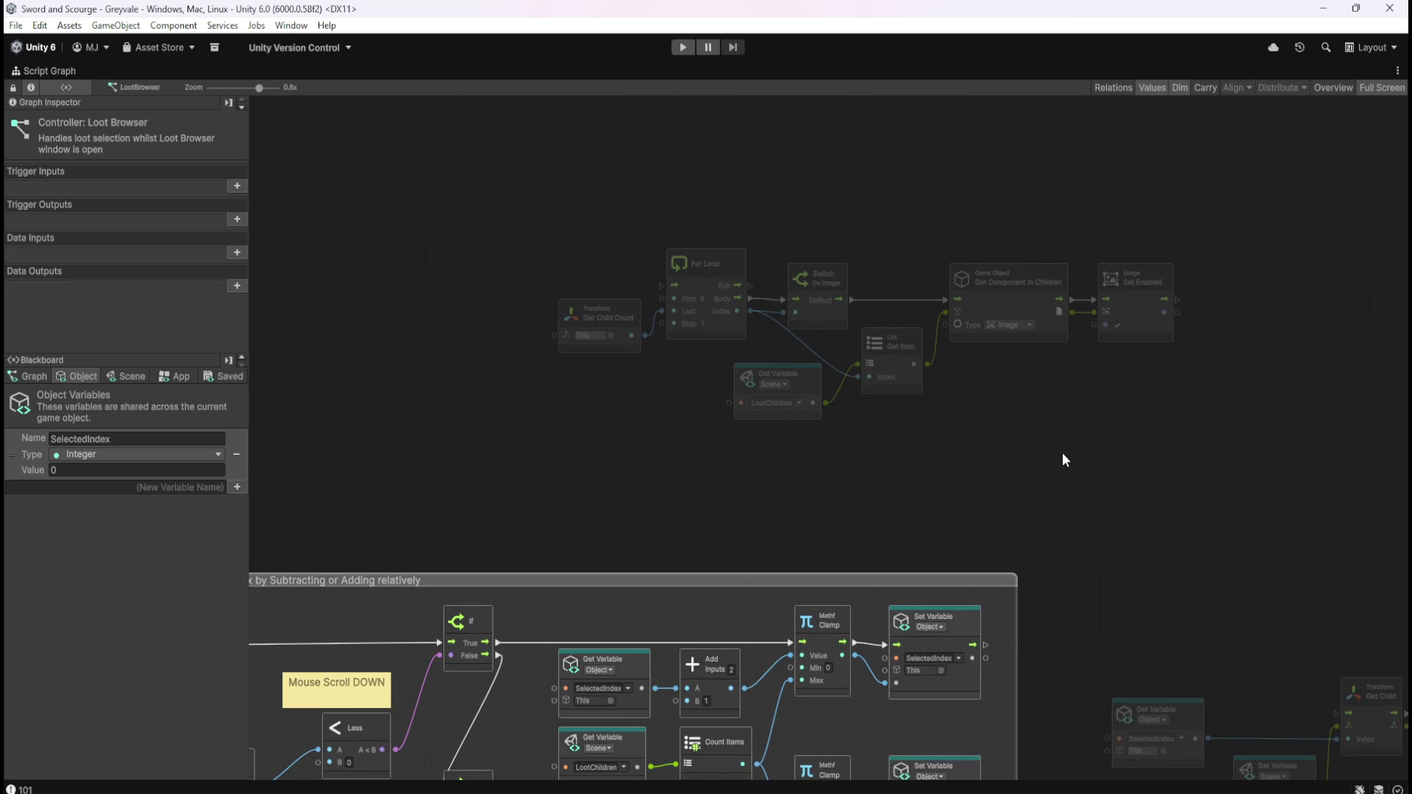
drag(1059, 453, 917, 387)
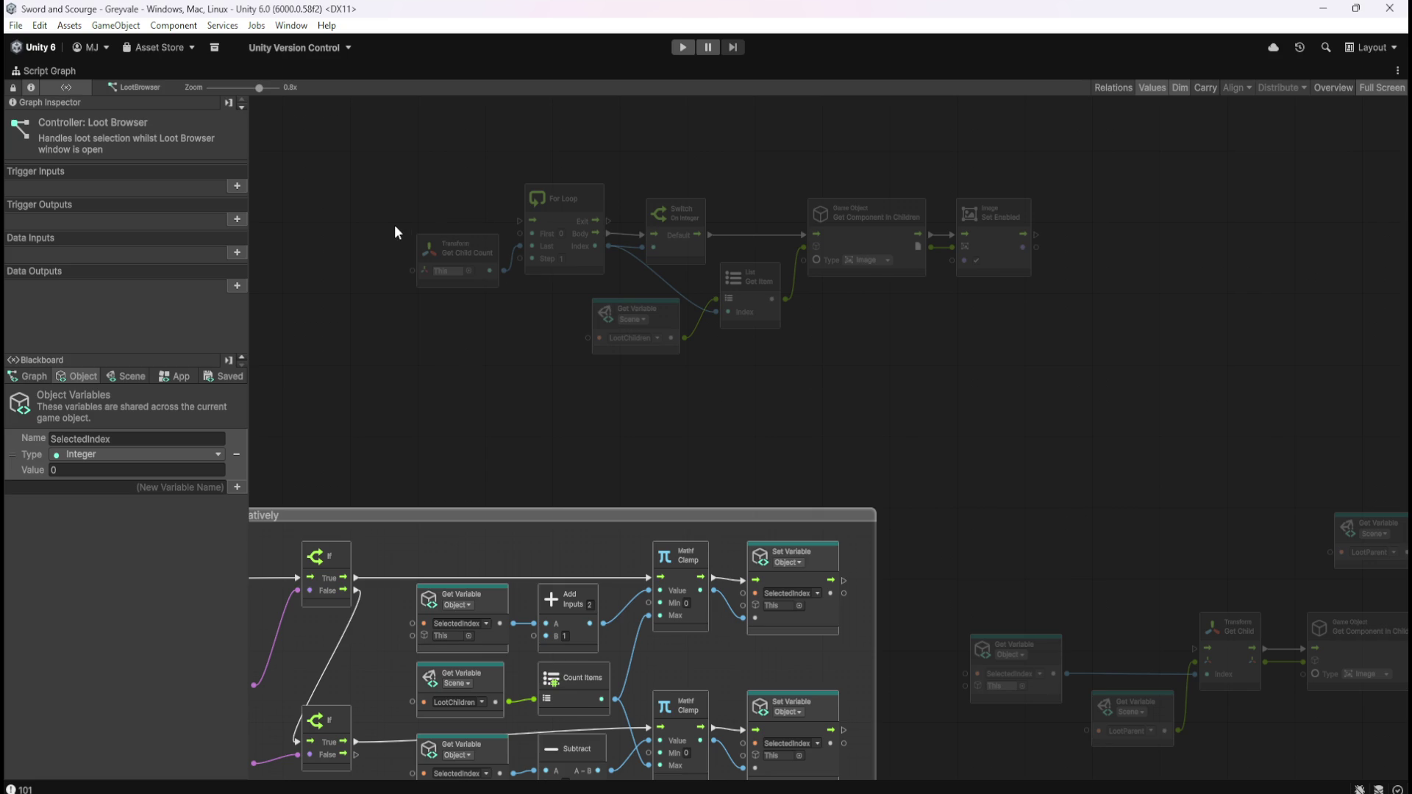
drag(373, 201, 508, 339)
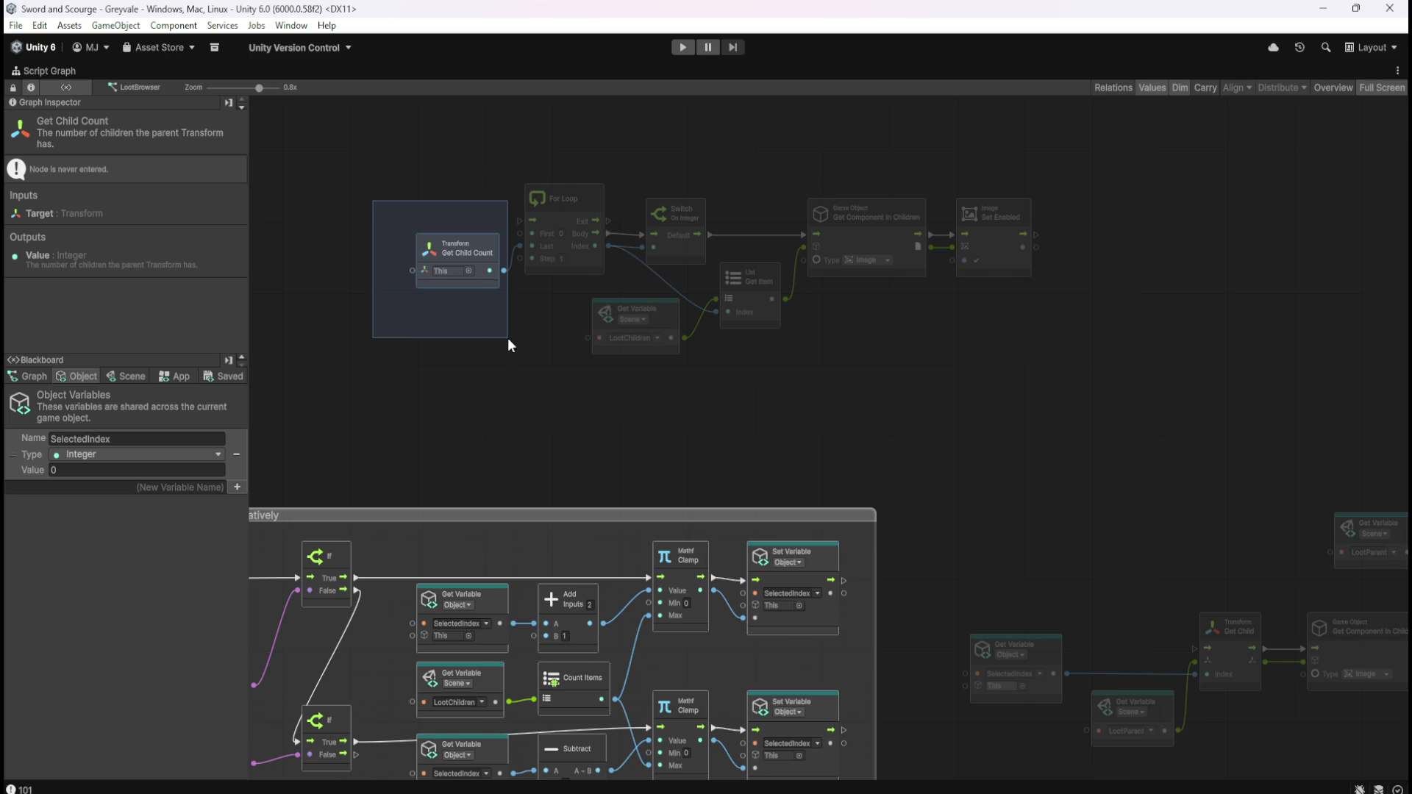
drag(507, 337, 508, 338)
right_click(1080, 391)
click(1017, 334)
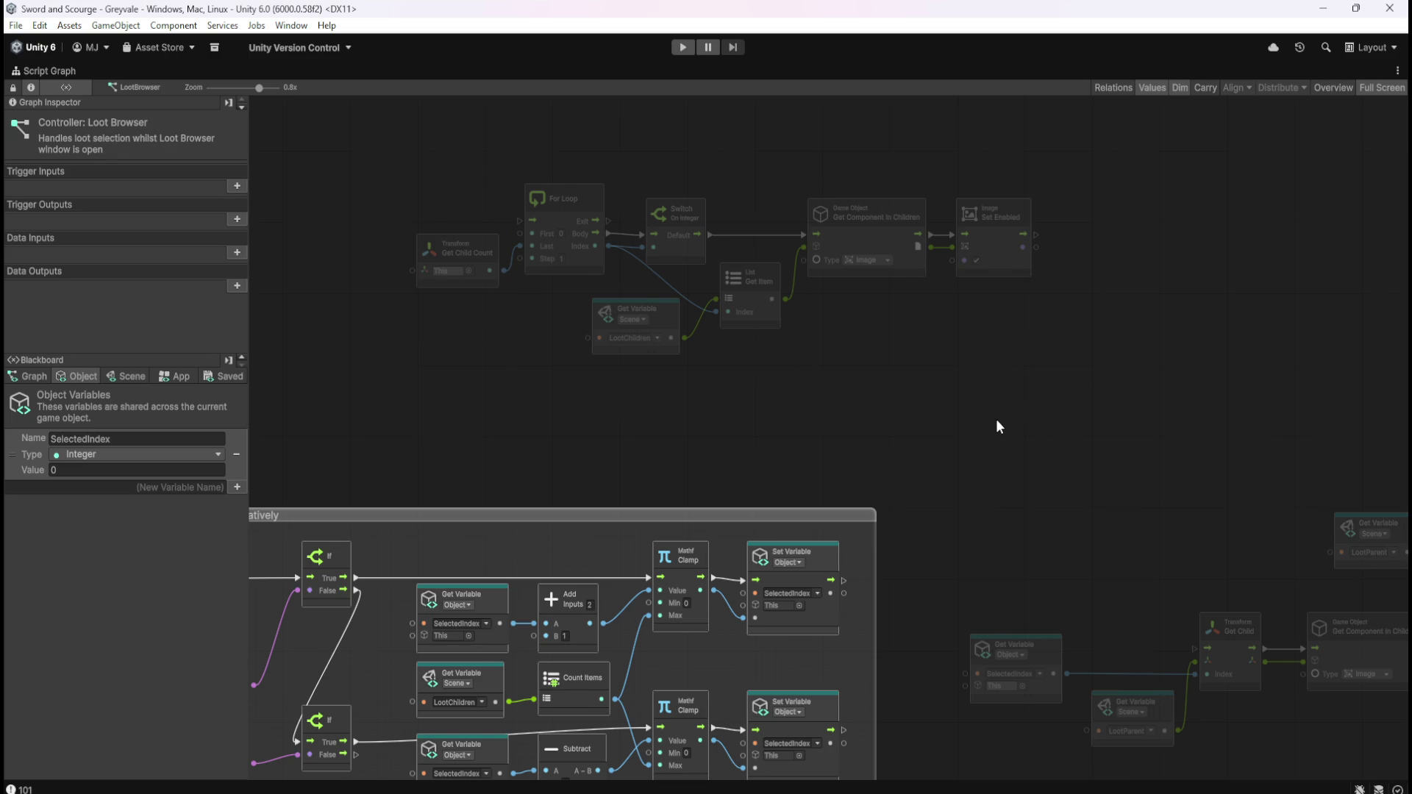
mouse_move(983, 451)
mouse_down()
mouse_move(1001, 395)
mouse_move(1078, 319)
mouse_move(962, 381)
mouse_up()
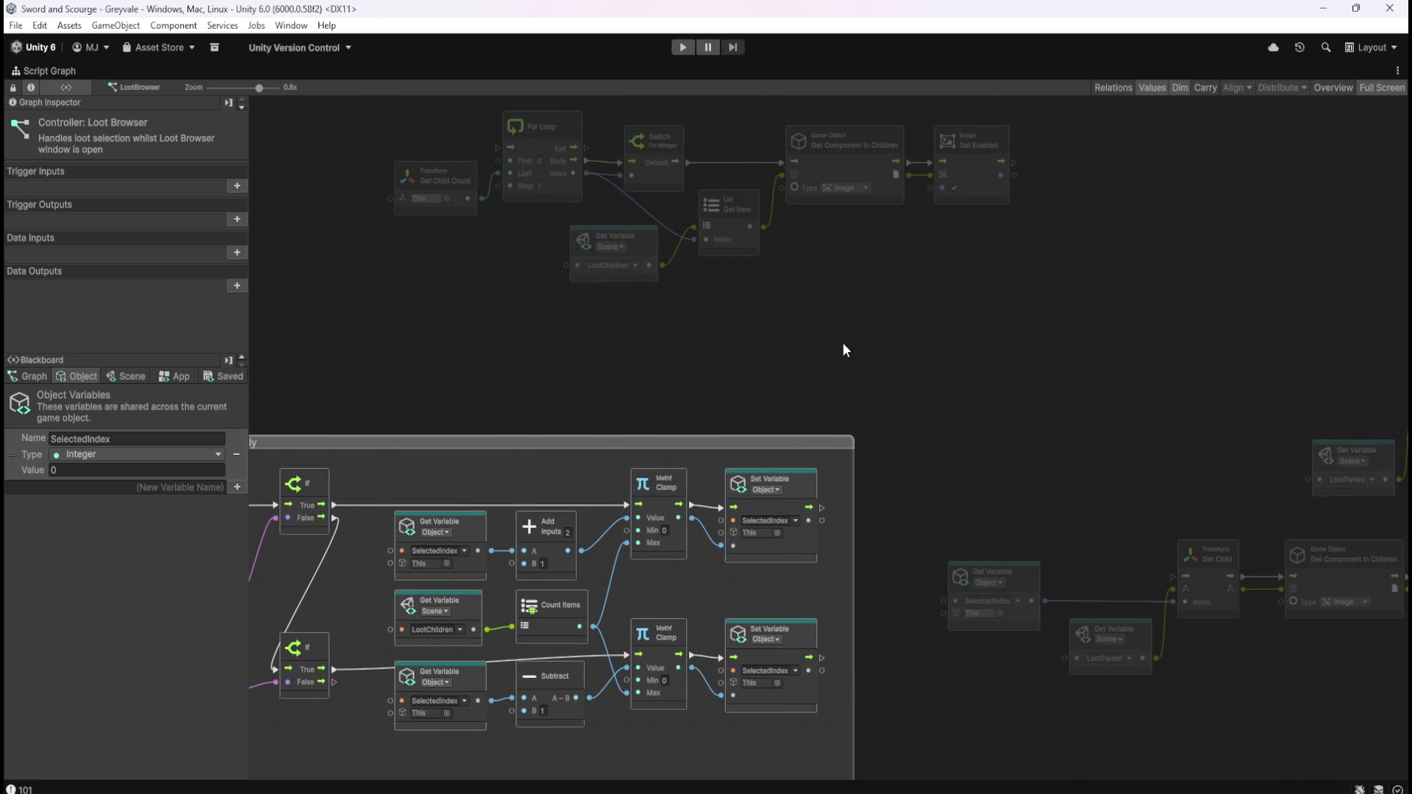
drag(846, 338, 1141, 287)
drag(881, 308, 1026, 291)
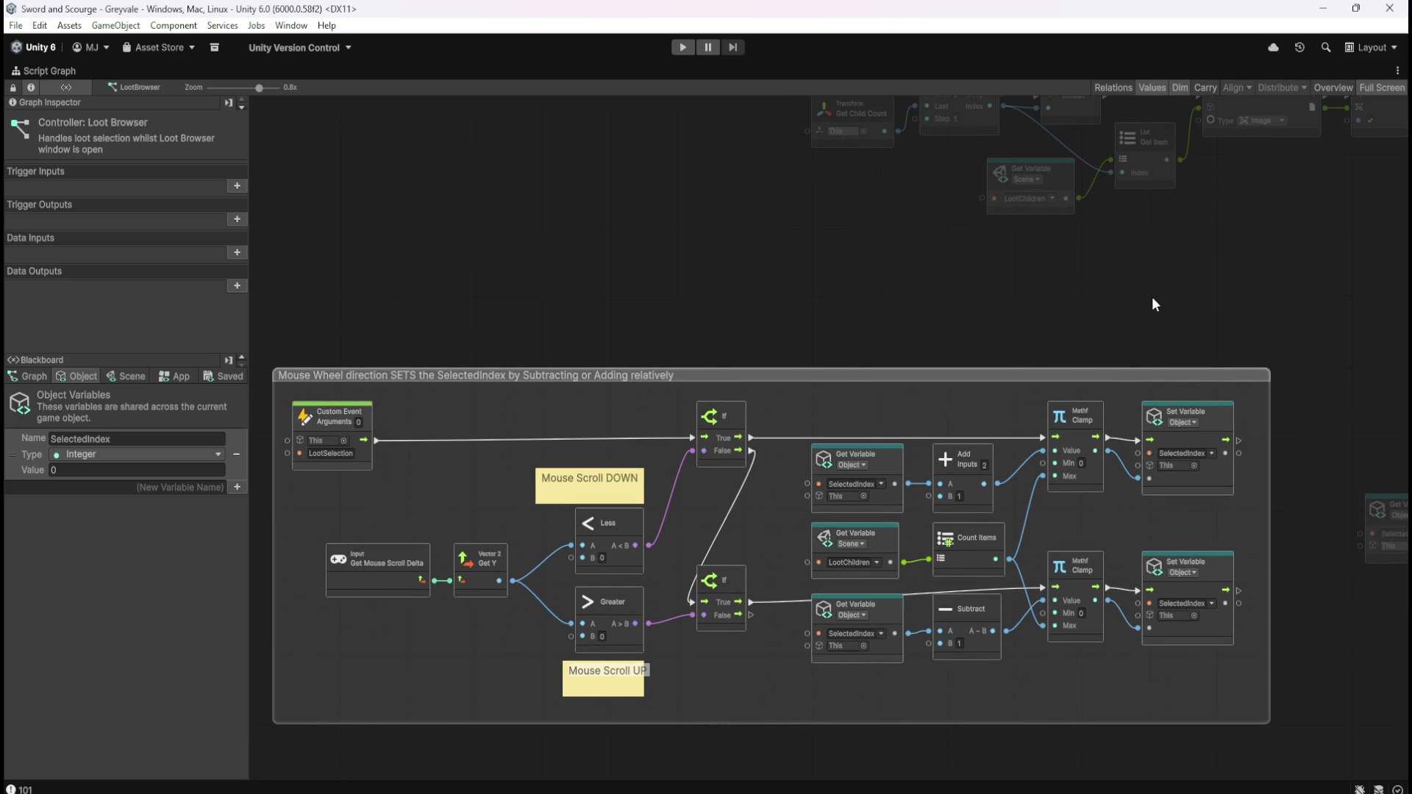
- Pan from the Resets SELECTEDINDEX group to the empty canvas near the For Loop and Get Child nodes
mouse_move(1140, 342)
mouse_down()
mouse_move(1096, 223)
mouse_move(1136, 158)
mouse_up()
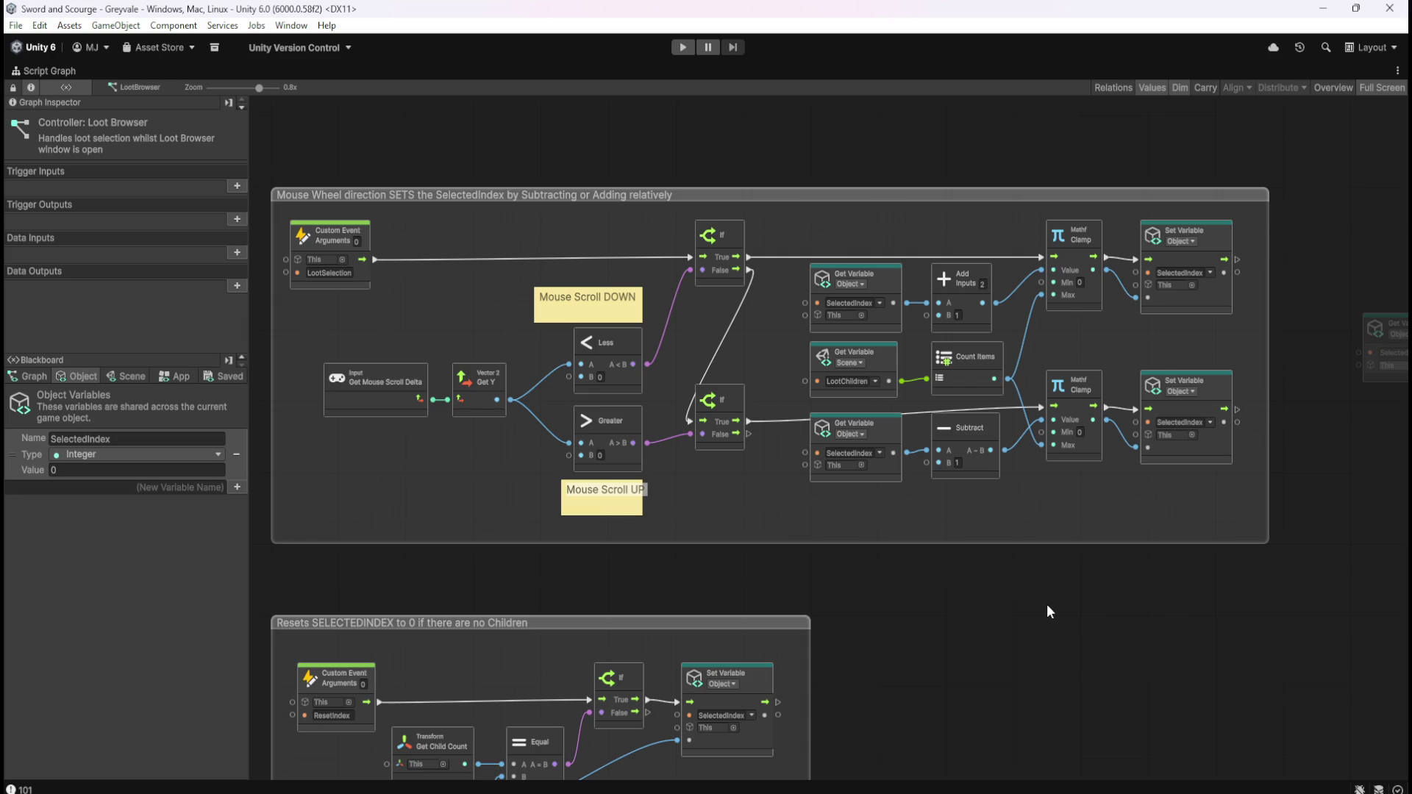
drag(1203, 616, 1227, 463)
drag(1117, 649, 1141, 487)
scroll(1016, 441, up, 1)
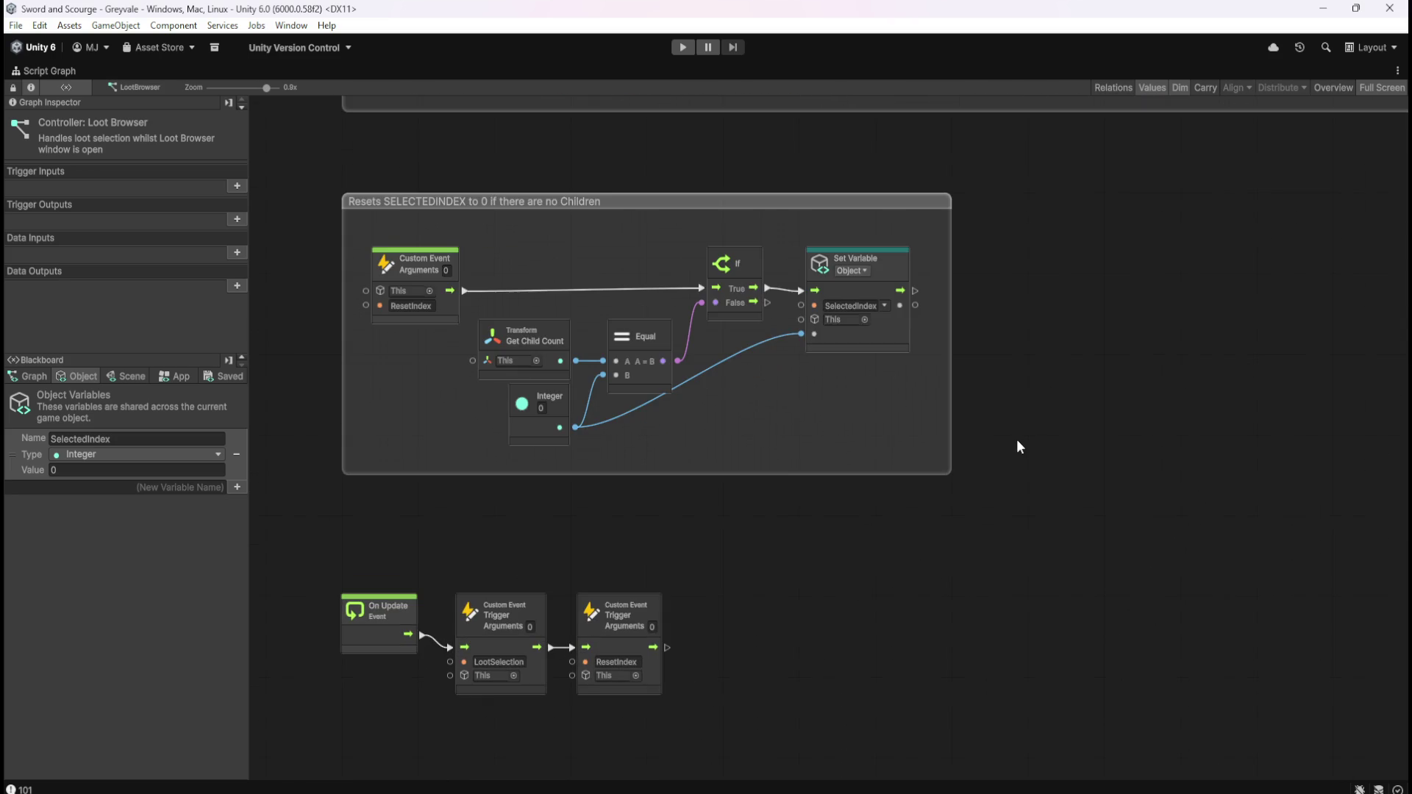
drag(1040, 439, 1096, 428)
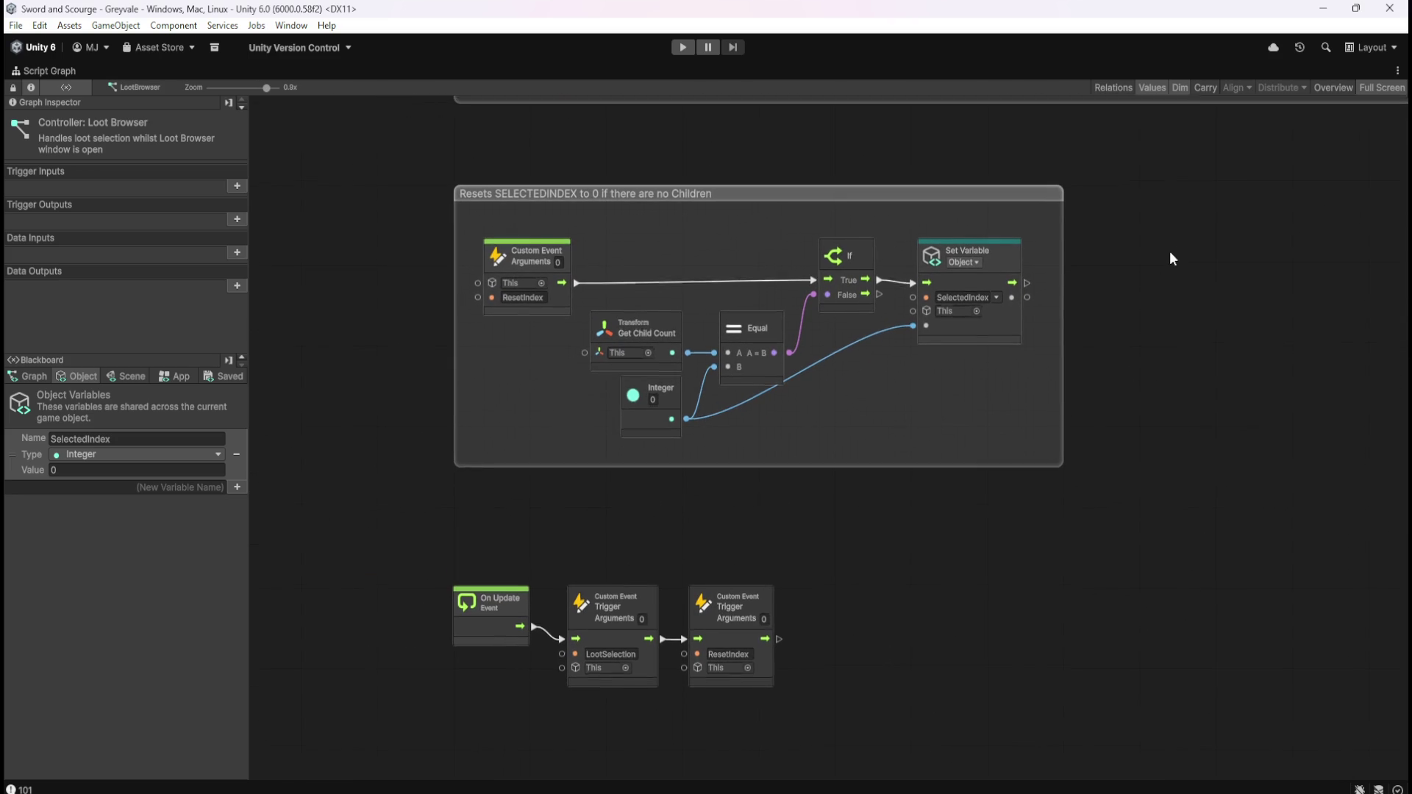
mouse_move(1169, 250)
mouse_down()
mouse_move(1110, 585)
mouse_move(1091, 581)
mouse_move(1144, 241)
mouse_move(974, 643)
mouse_up()
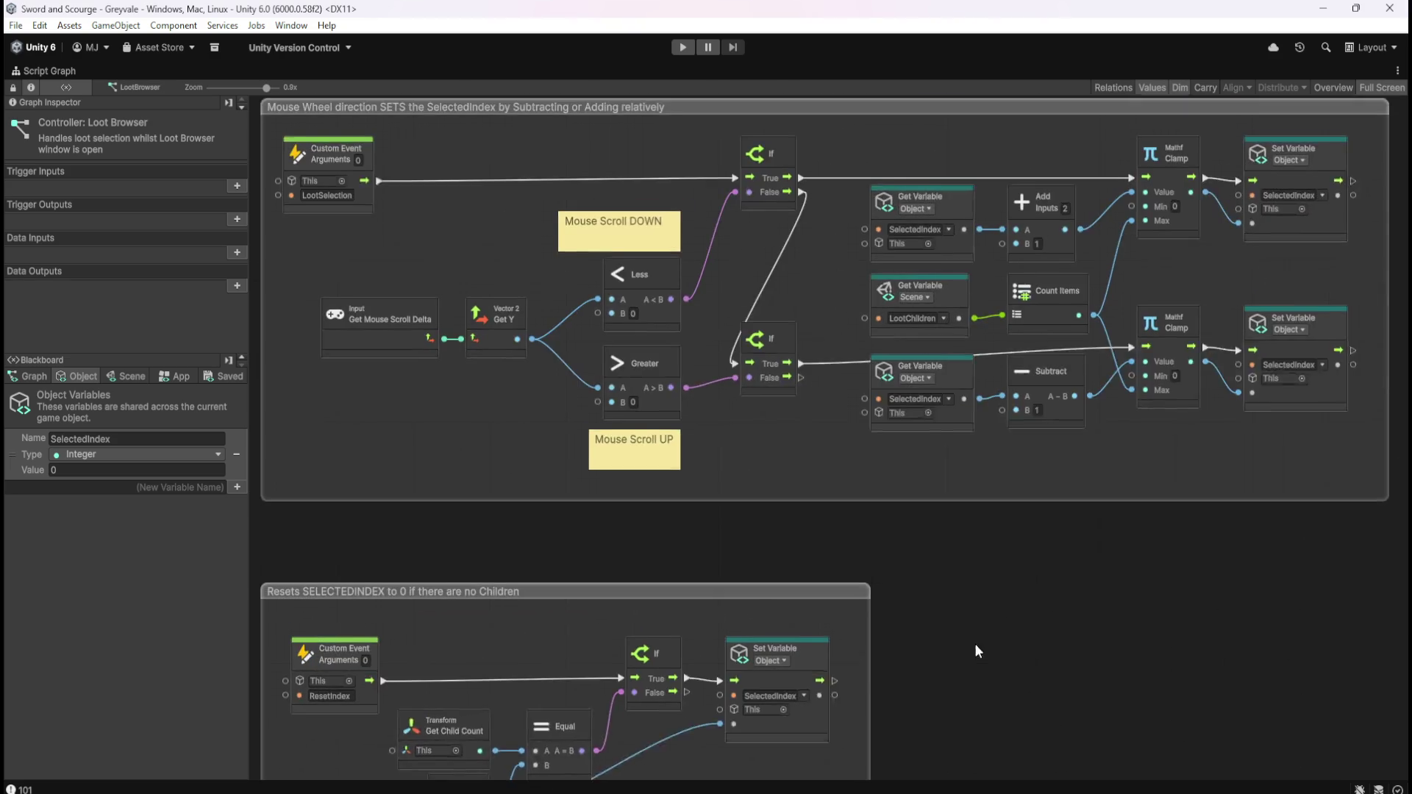
drag(1026, 545, 791, 719)
mouse_move(1092, 237)
mouse_down()
mouse_move(1091, 318)
mouse_move(1191, 252)
mouse_move(1208, 192)
mouse_move(819, 217)
mouse_up()
mouse_move(1225, 214)
mouse_down()
mouse_move(784, 216)
mouse_move(753, 273)
mouse_up()
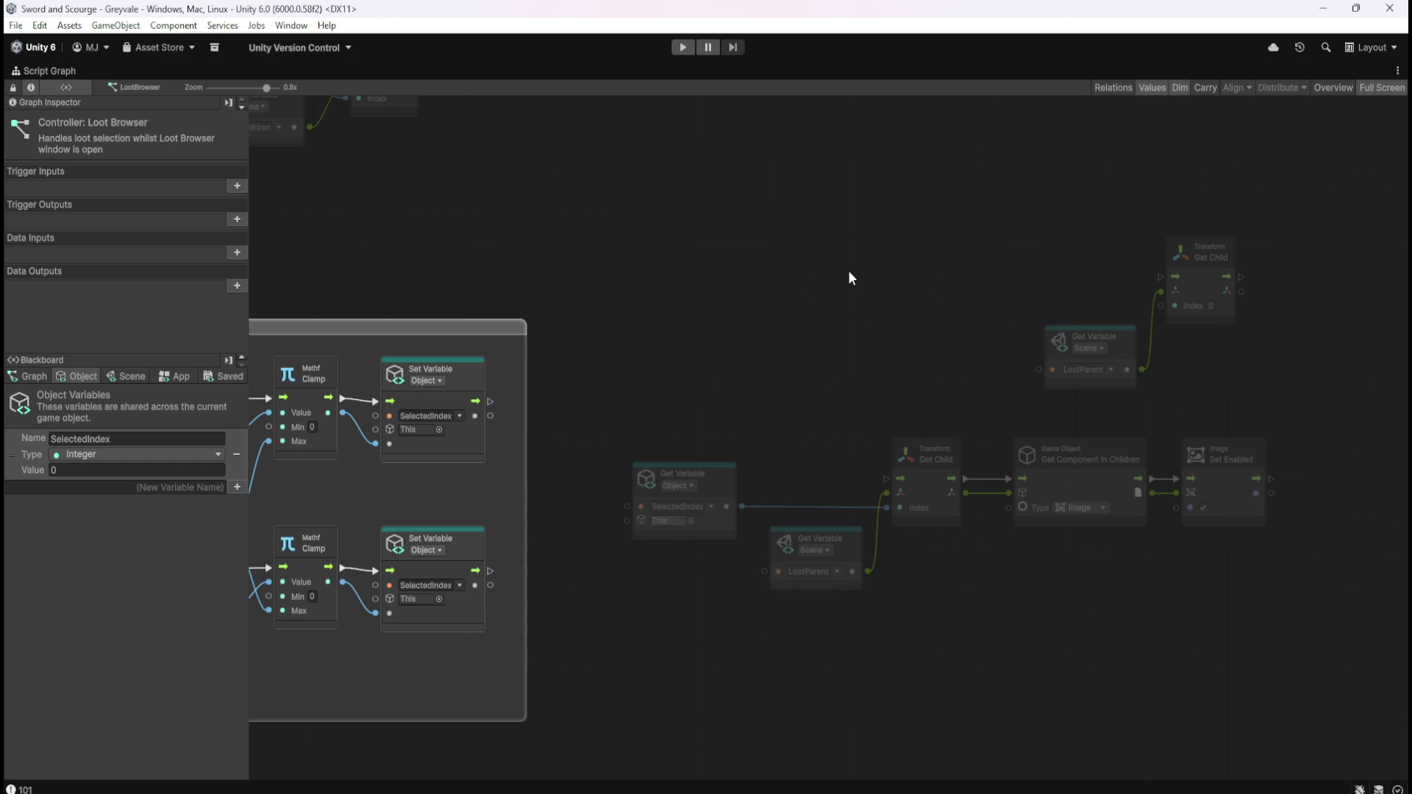
drag(622, 249, 783, 250)
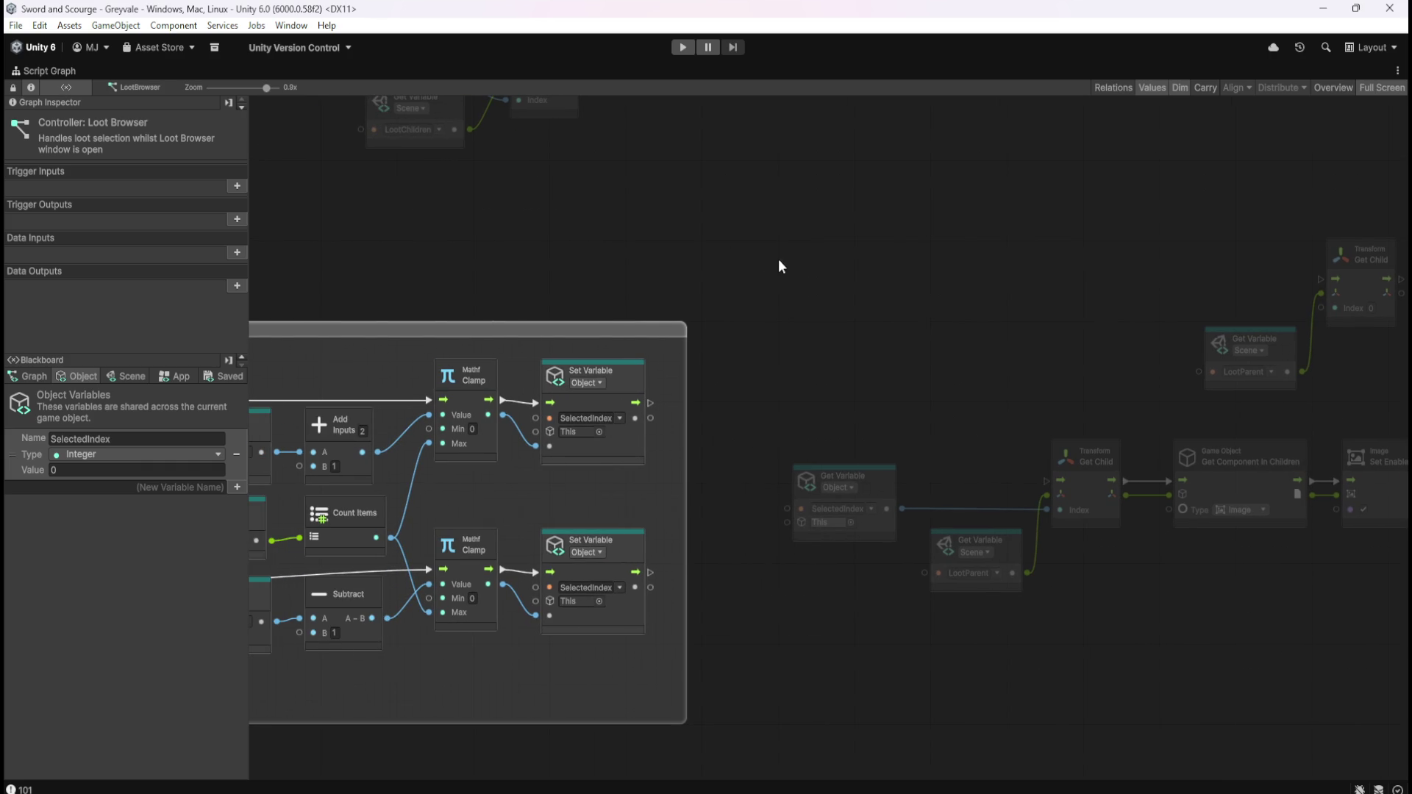
mouse_move(885, 319)
mouse_down()
mouse_move(747, 356)
mouse_move(776, 363)
mouse_up()
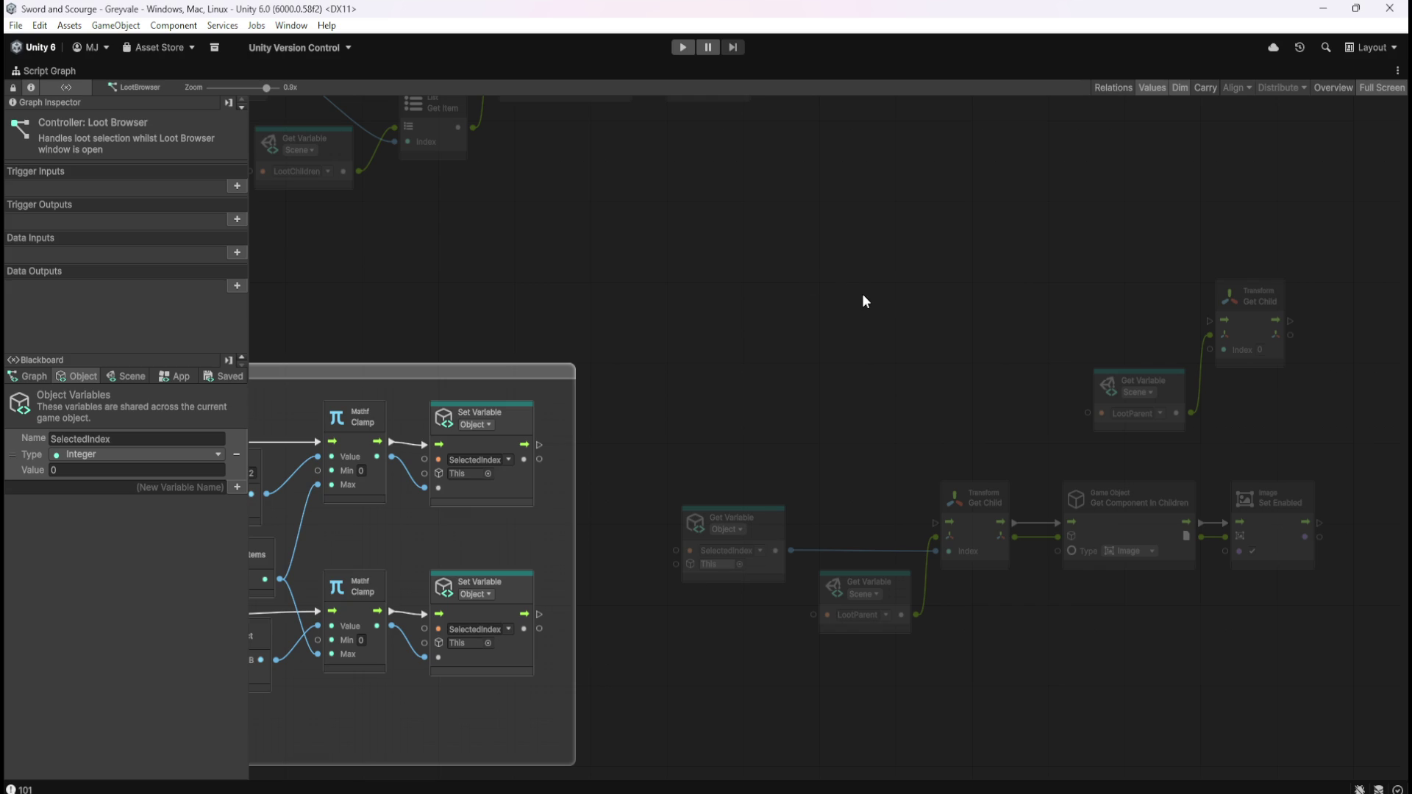
mouse_move(845, 275)
mouse_down()
mouse_move(924, 379)
mouse_move(920, 356)
mouse_up()
- Add a For Each Loop node by searching 'for loop', then show the Blackboard's Scene variables
right_click(902, 370)
click(941, 376)
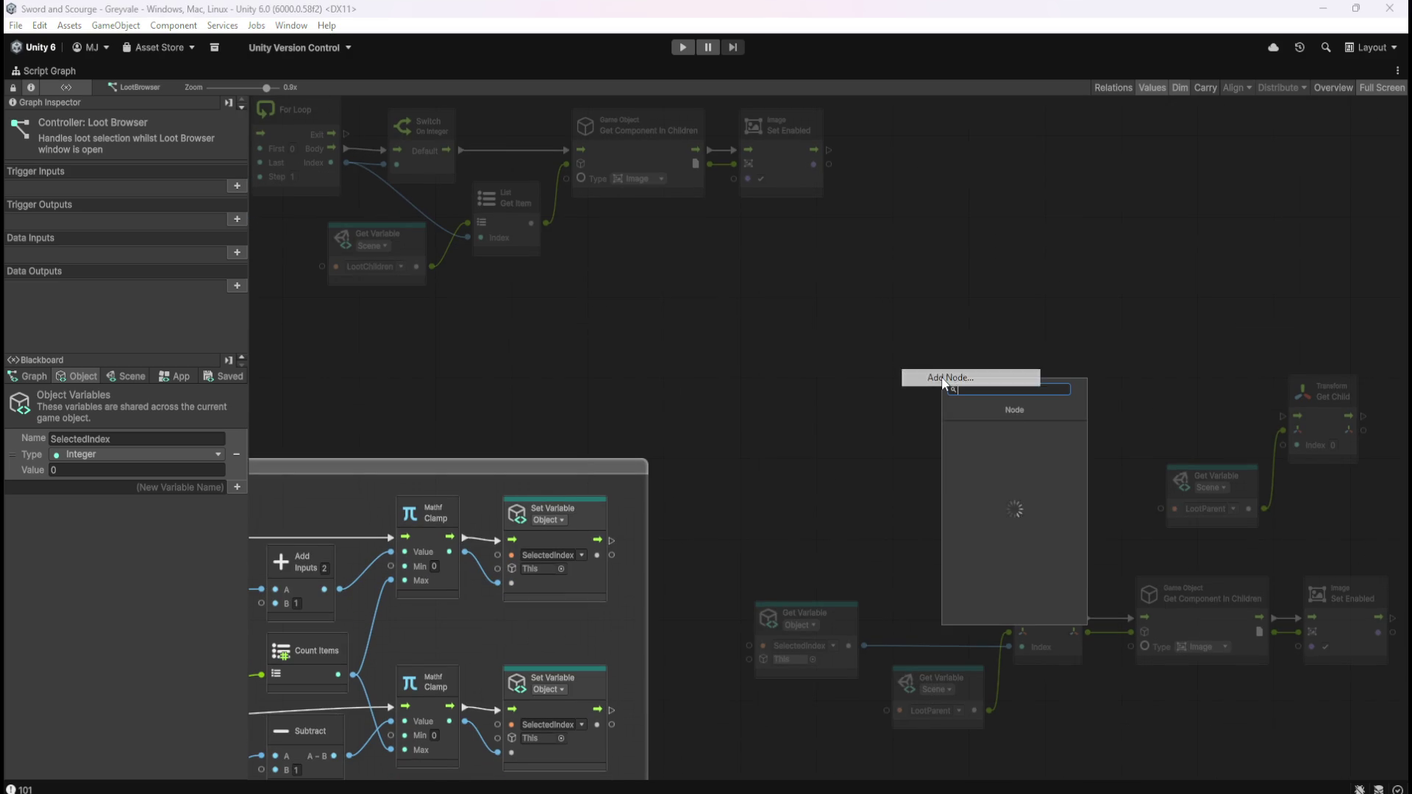
text(for loop)
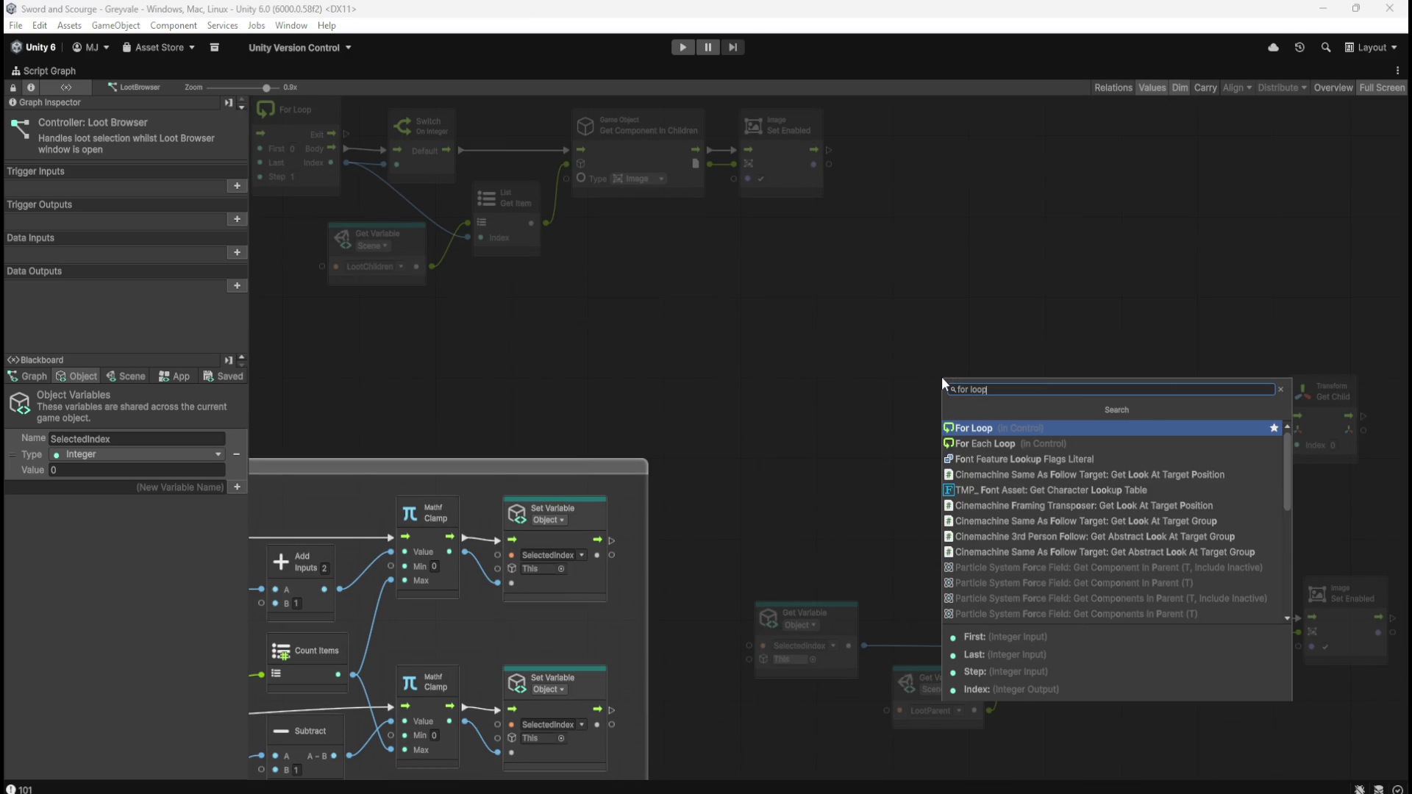
key(Down)
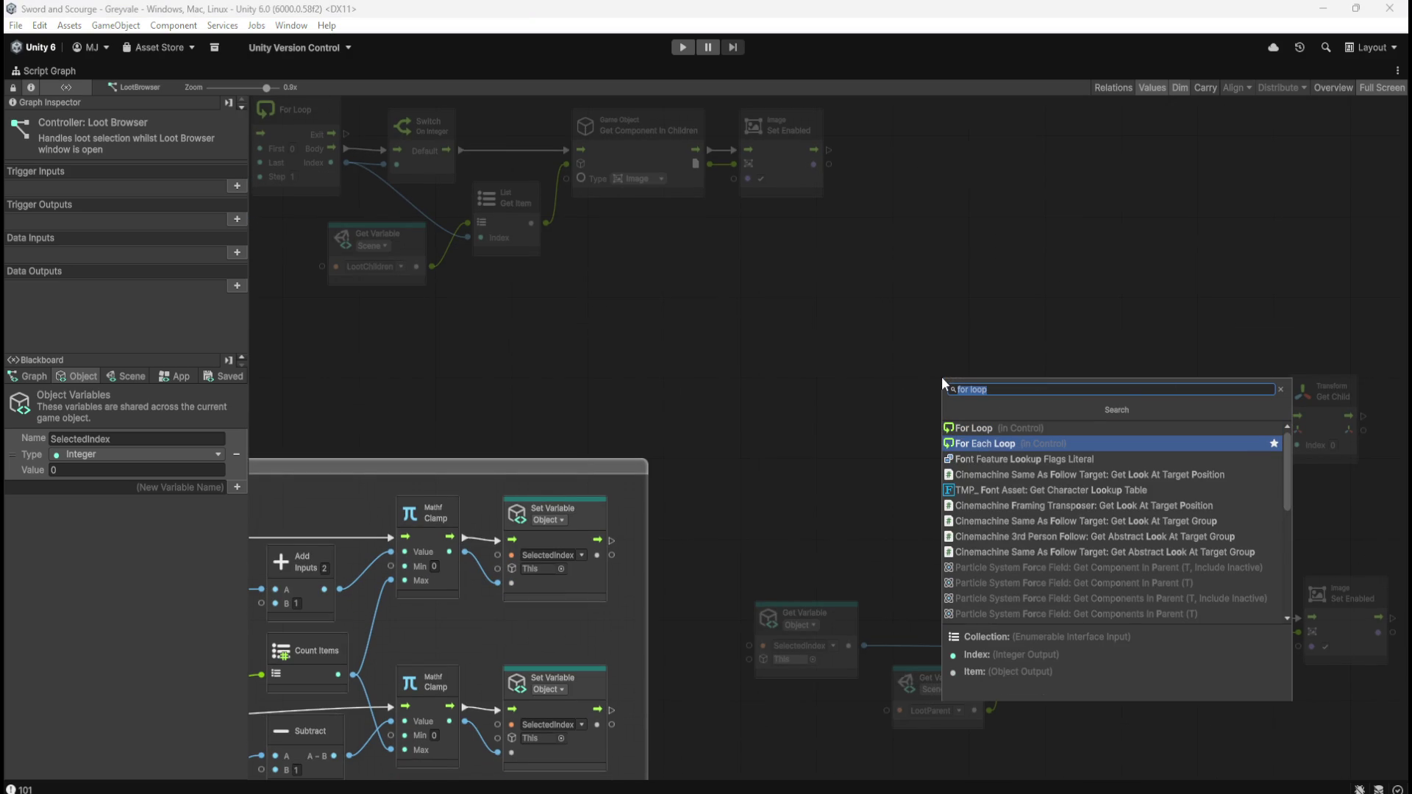
key(Return)
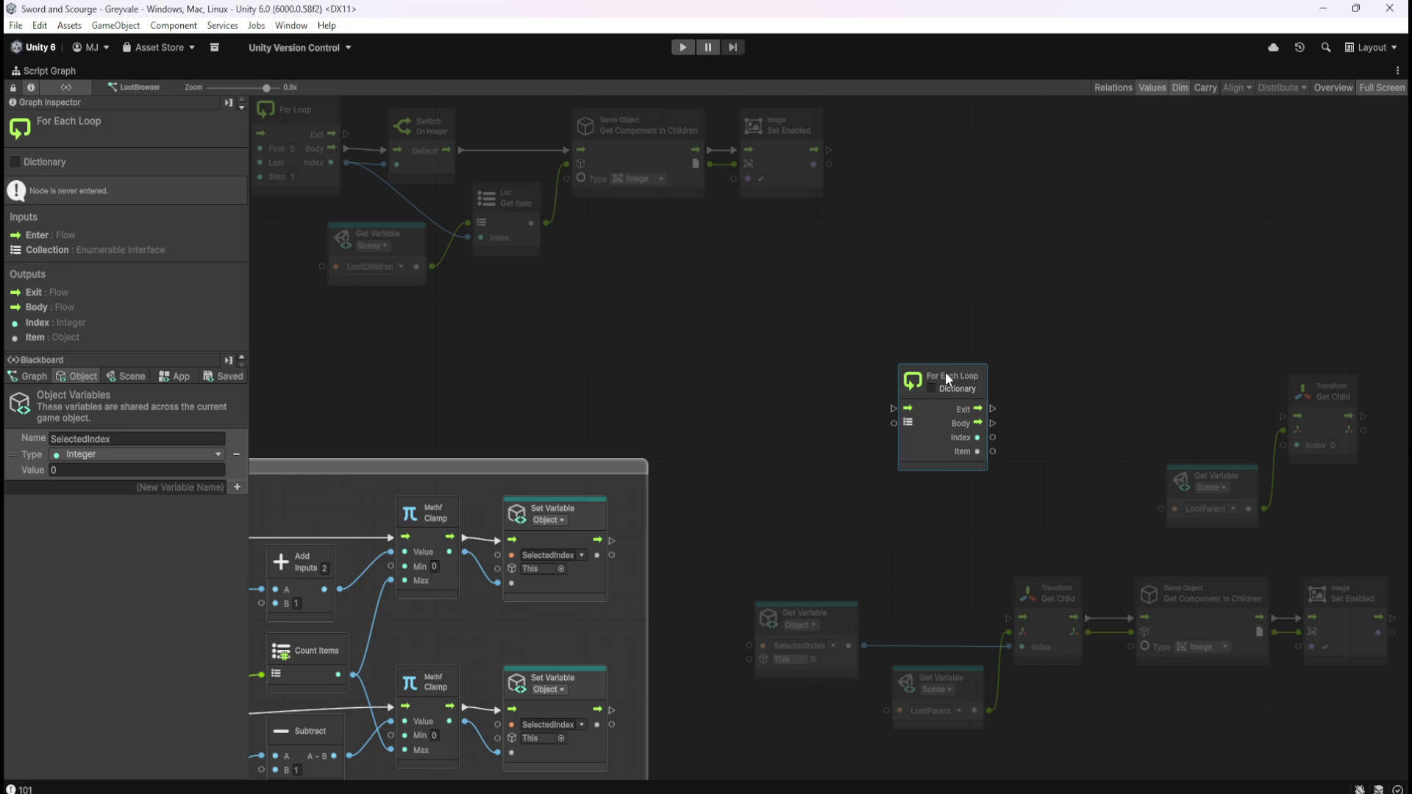
click(126, 376)
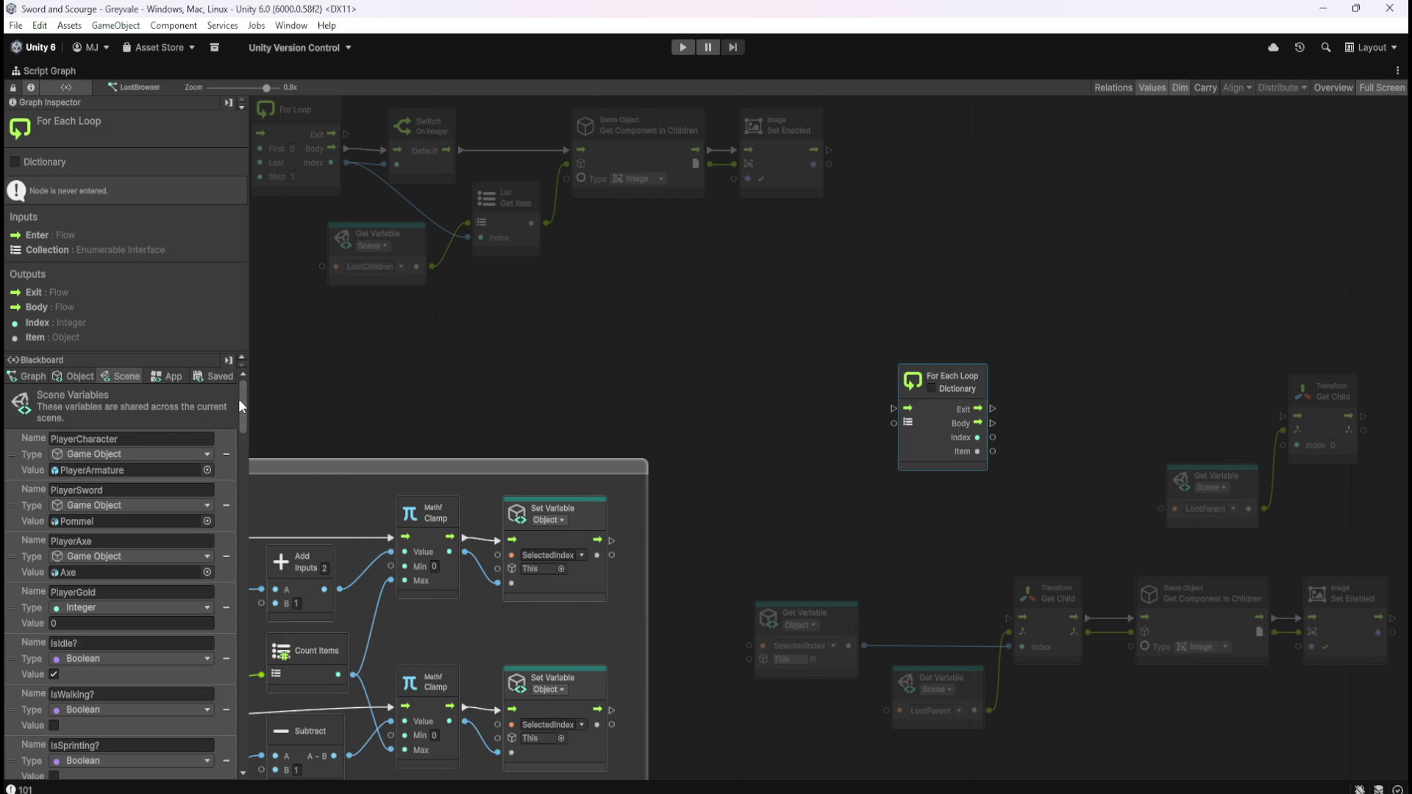
drag(242, 406, 259, 784)
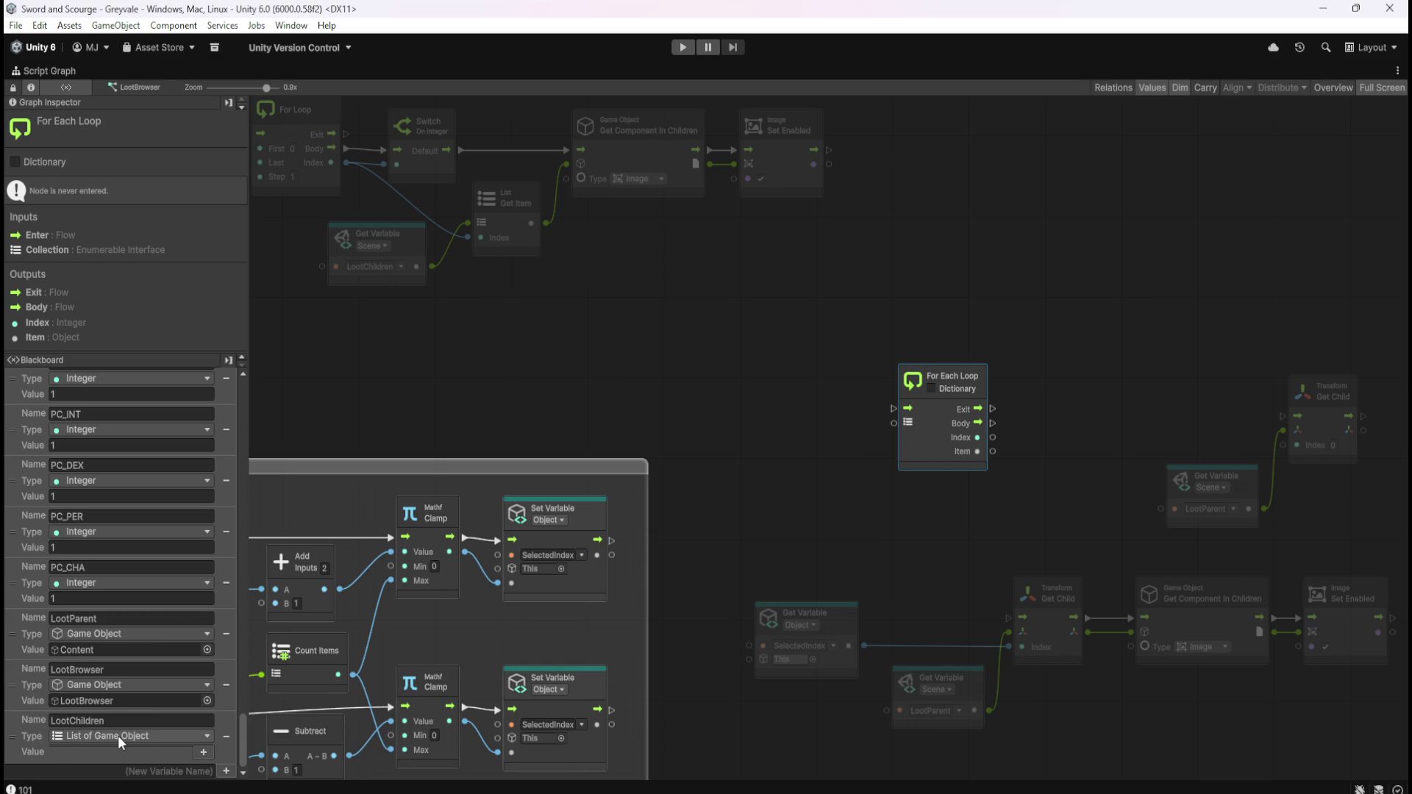
- Drag LootChildren from the Blackboard and wire it into the For Each Loop's Collection port
mouse_move(13, 743)
mouse_down()
mouse_move(698, 493)
mouse_move(731, 434)
mouse_up()
mouse_move(821, 470)
mouse_down()
mouse_move(891, 428)
mouse_move(867, 452)
mouse_up()
click(879, 483)
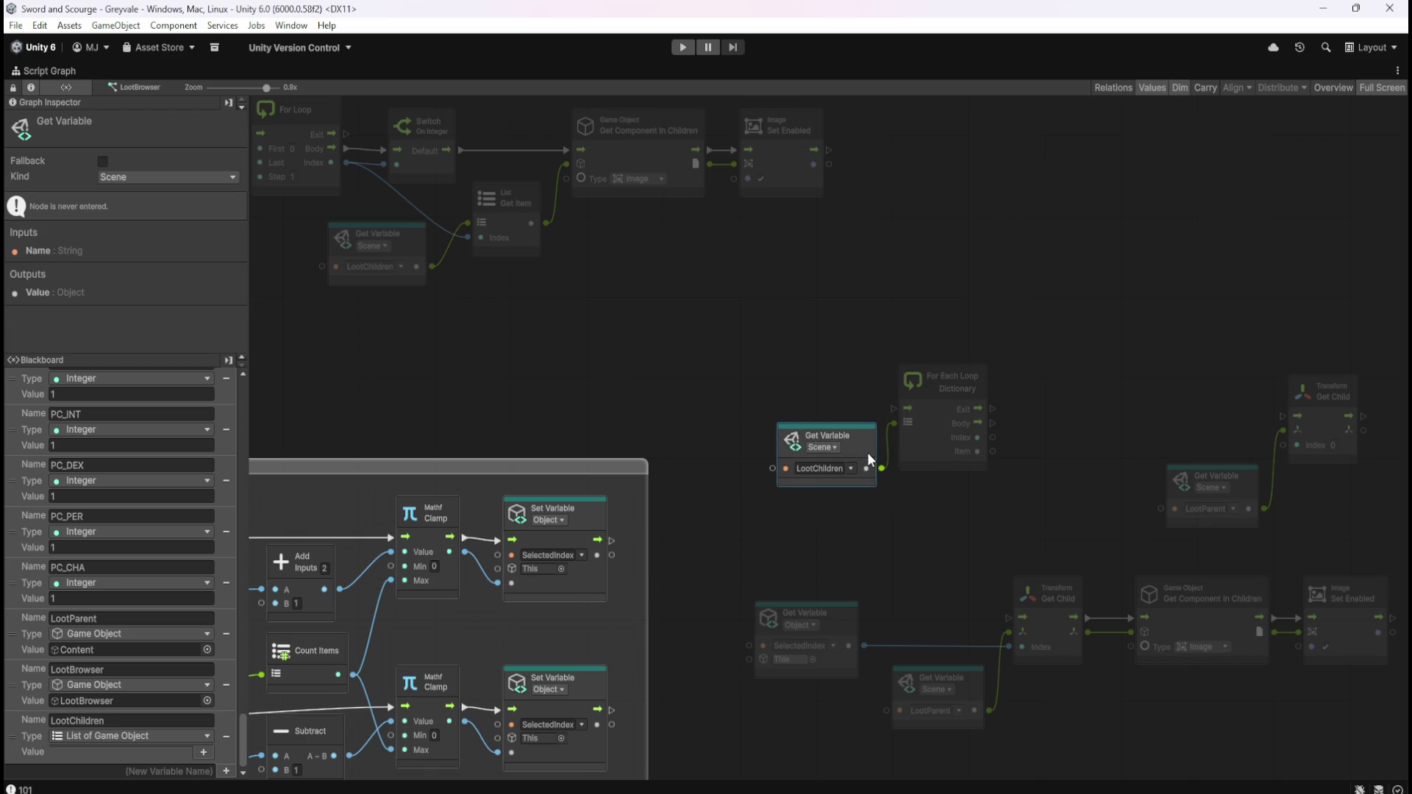
click(929, 449)
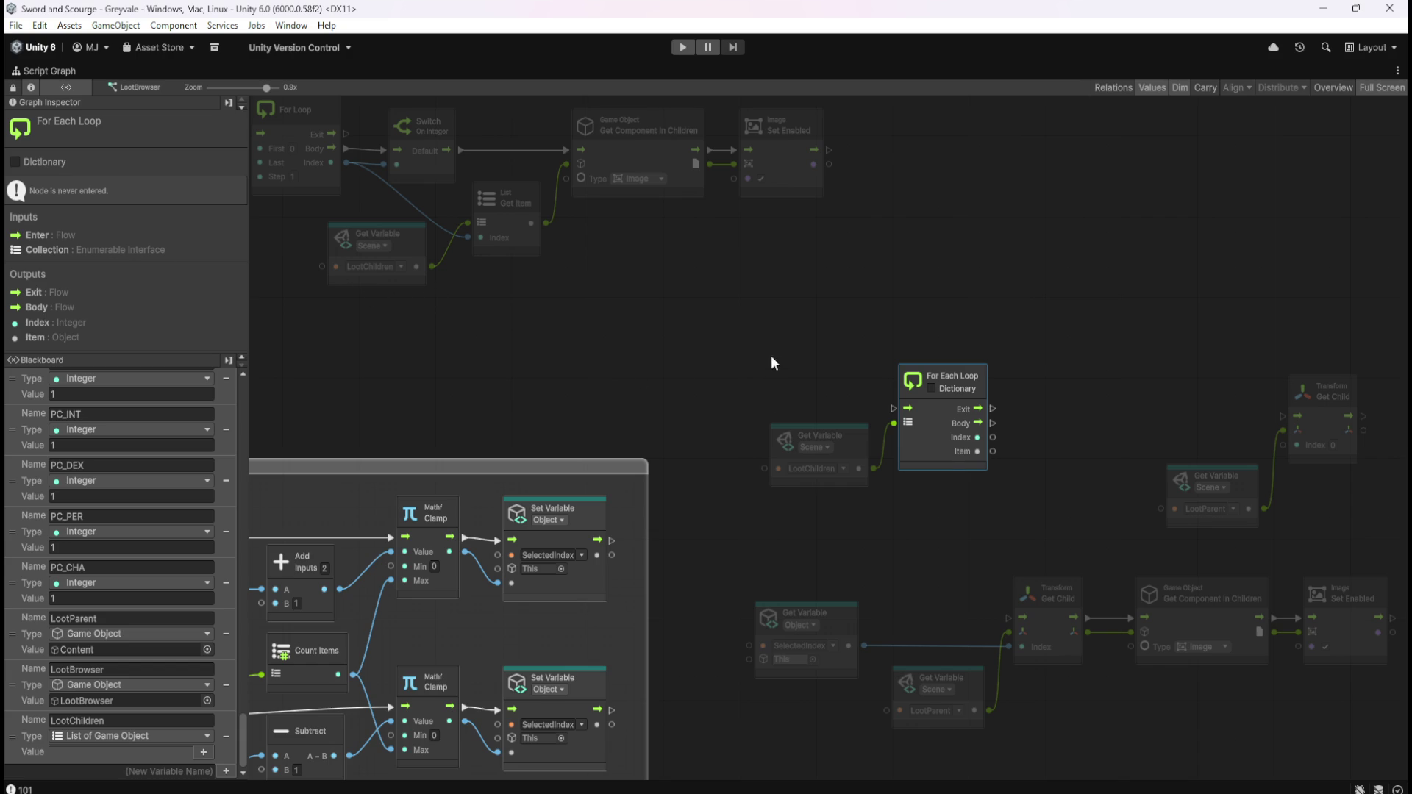
click(788, 393)
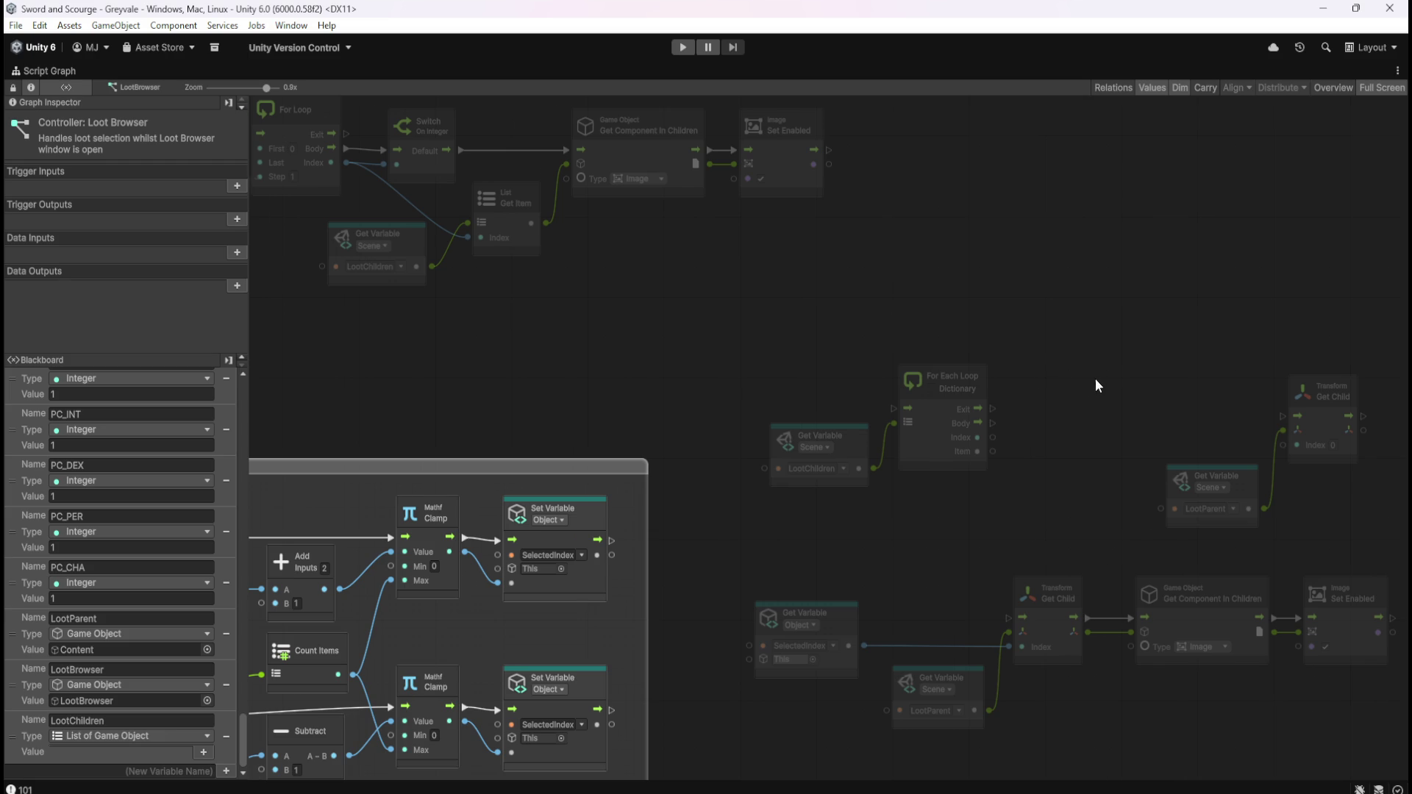
drag(1096, 378, 968, 367)
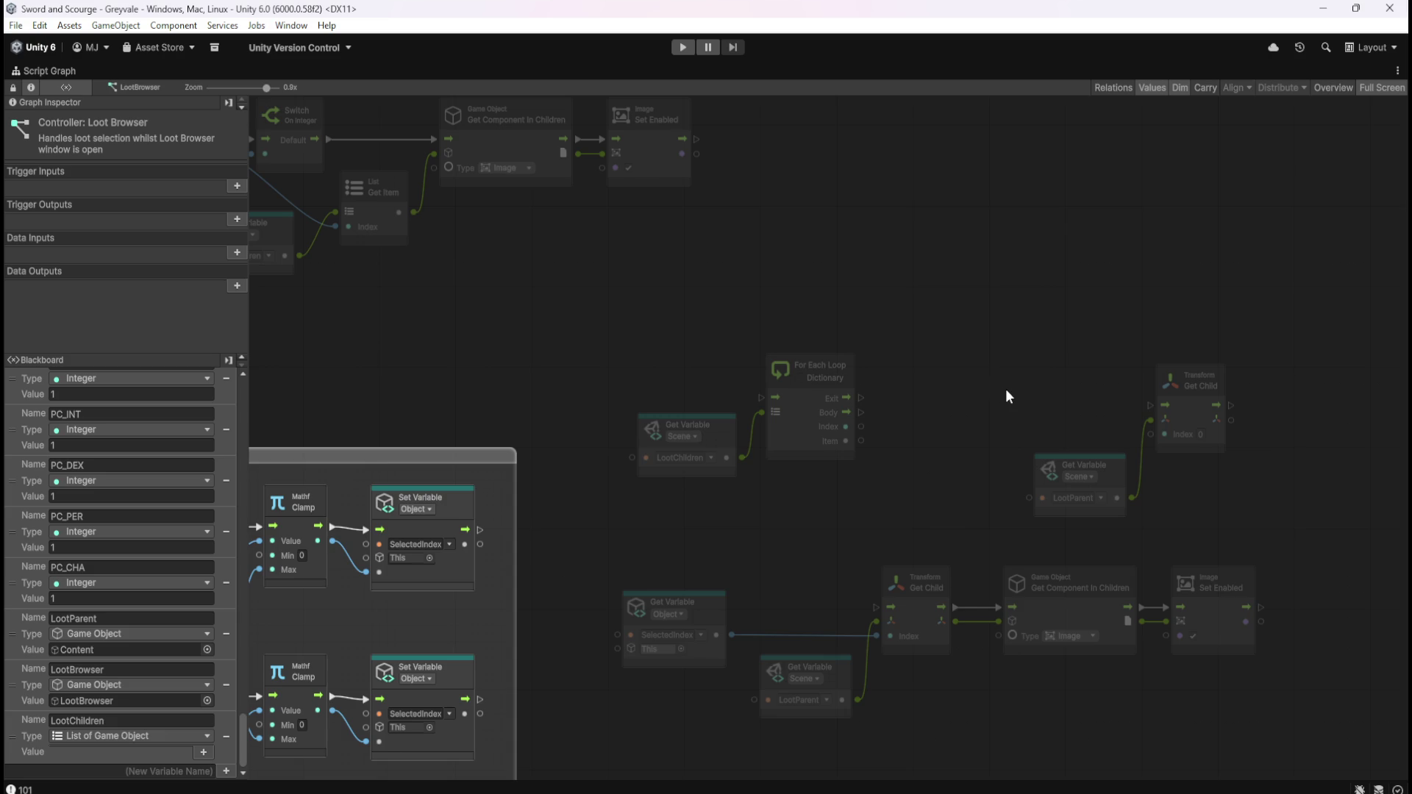
drag(1006, 390, 927, 334)
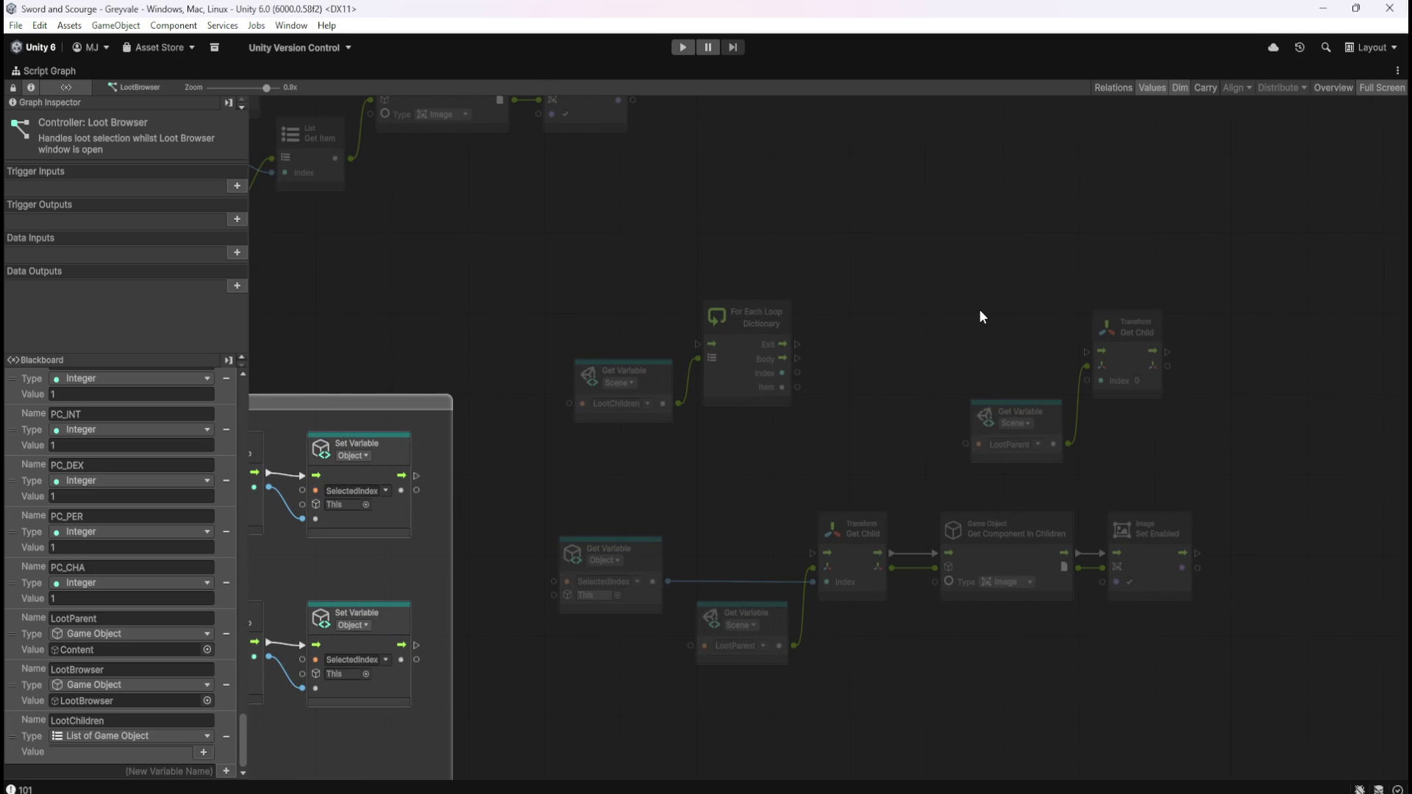
click(726, 387)
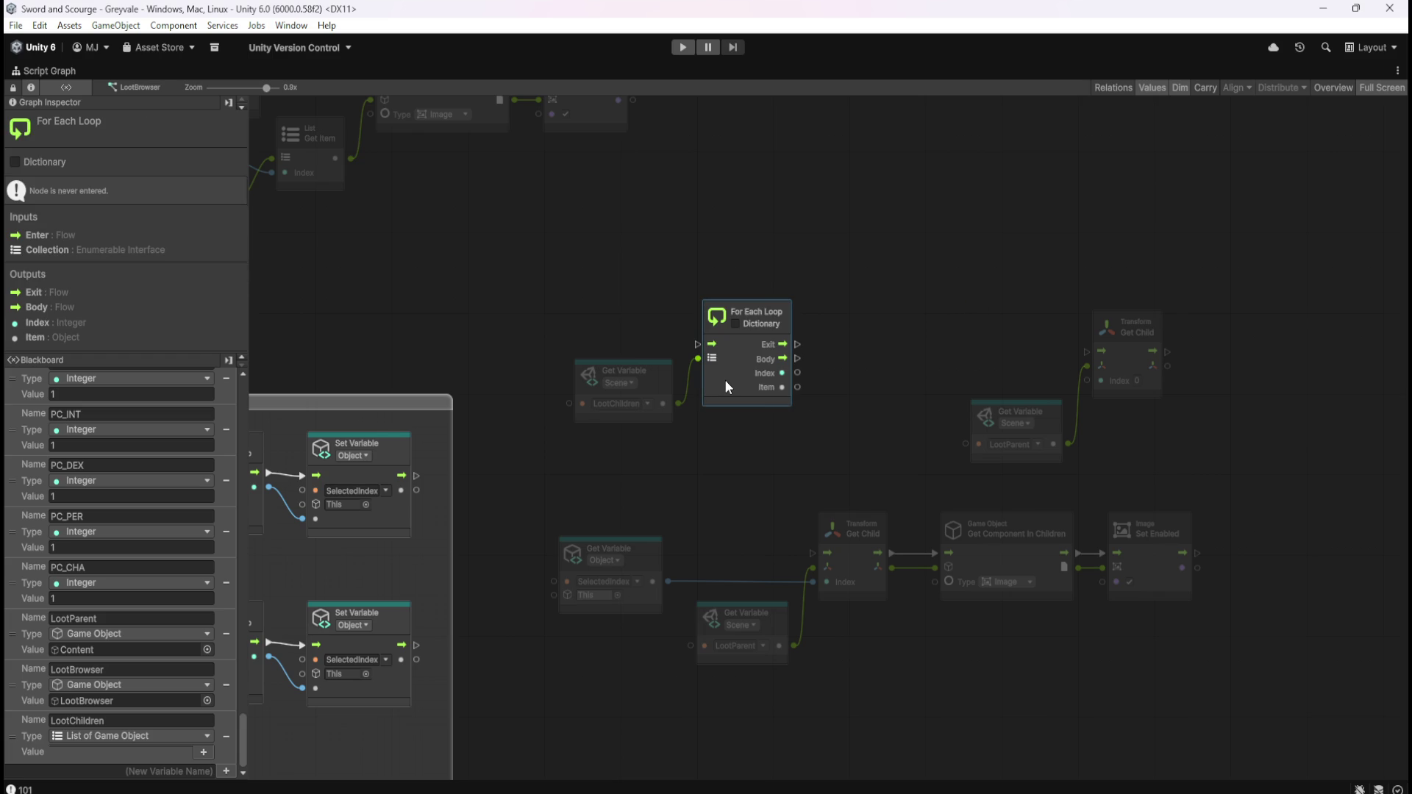
- Switch the Blackboard to the Object tab, showing SelectedIndex as an Integer set to 0
click(872, 309)
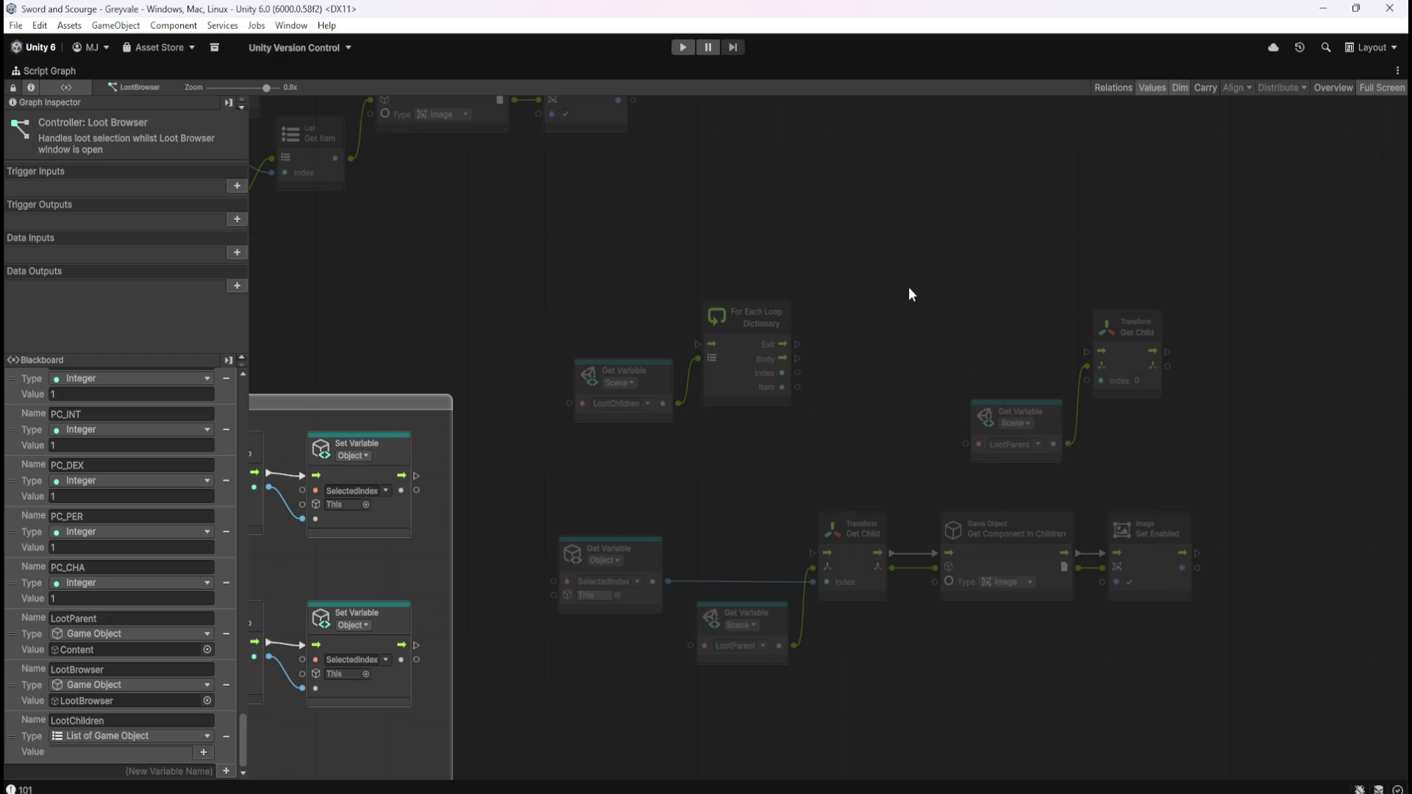
scroll(1018, 403, left, 10)
scroll(801, 231, down, 2)
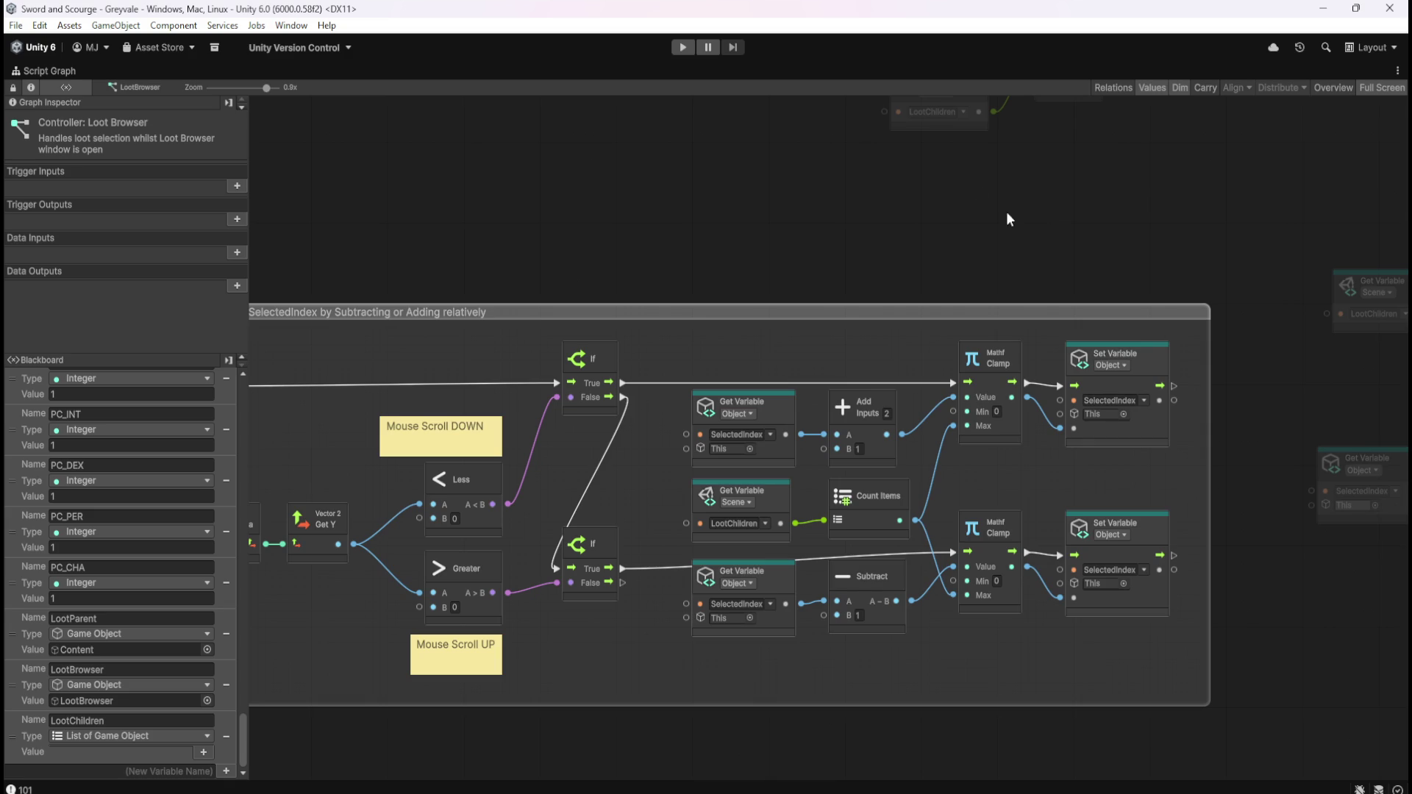
scroll(919, 231, left, 5)
scroll(842, 245, down, 1)
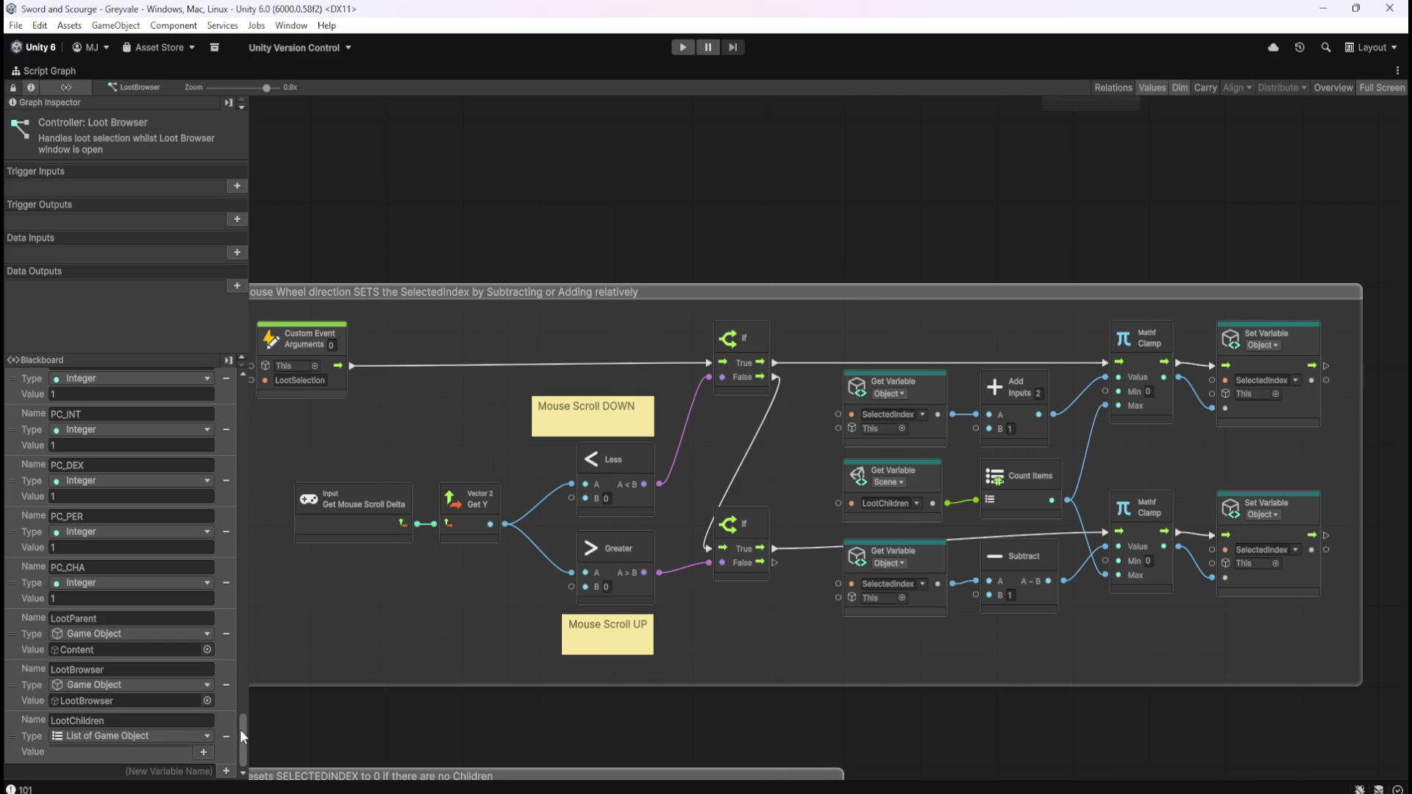
mouse_move(240, 729)
mouse_down()
mouse_move(244, 491)
mouse_move(284, 325)
mouse_up()
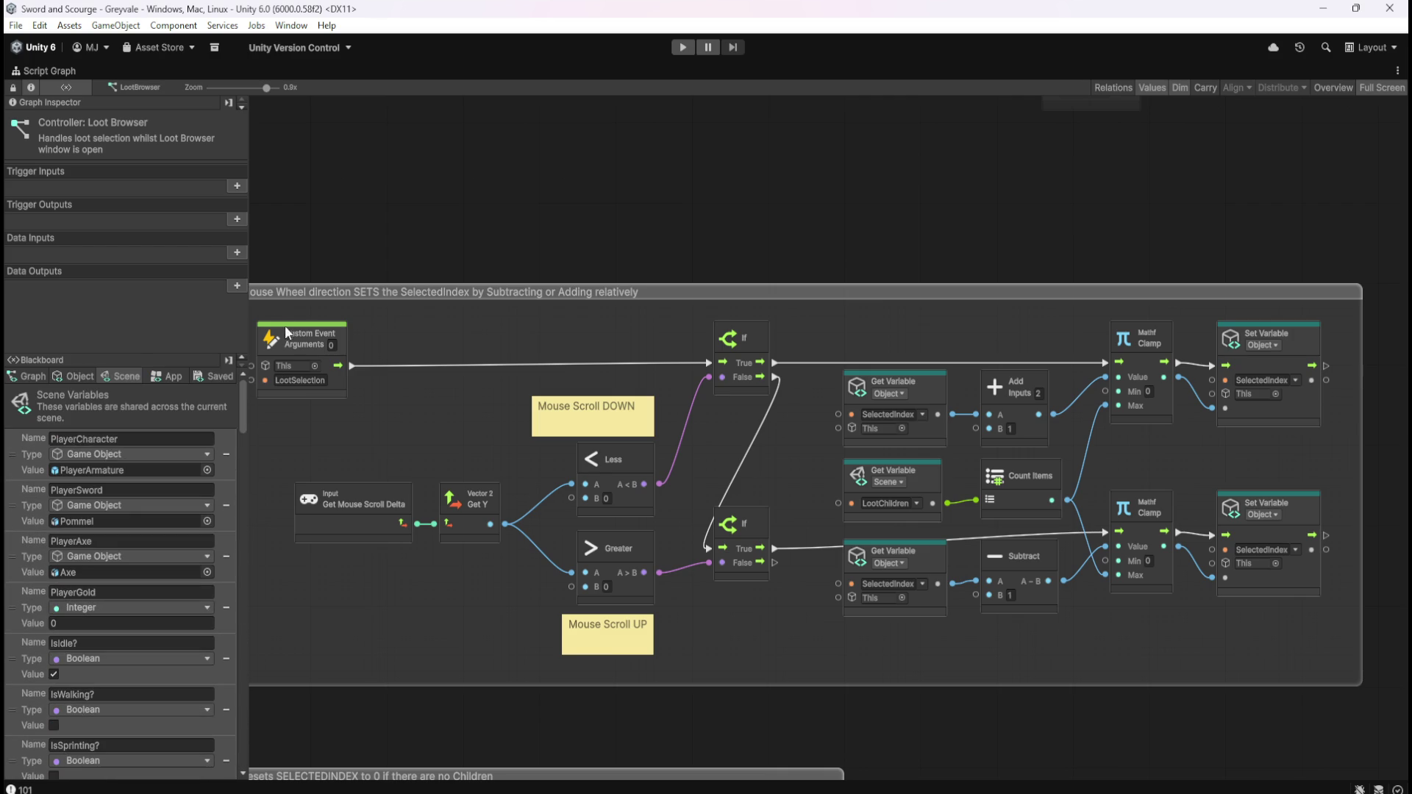
click(87, 375)
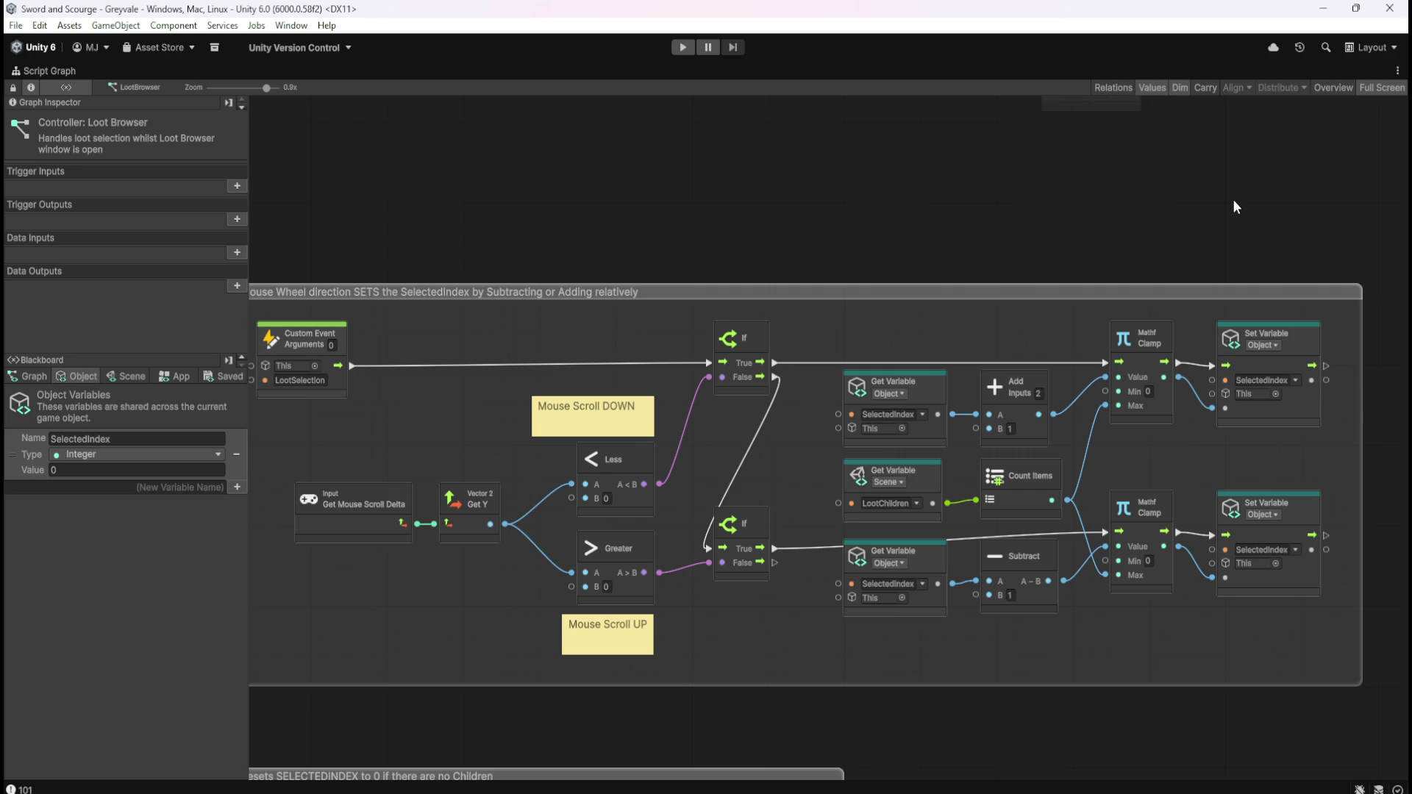
drag(1226, 200, 700, 305)
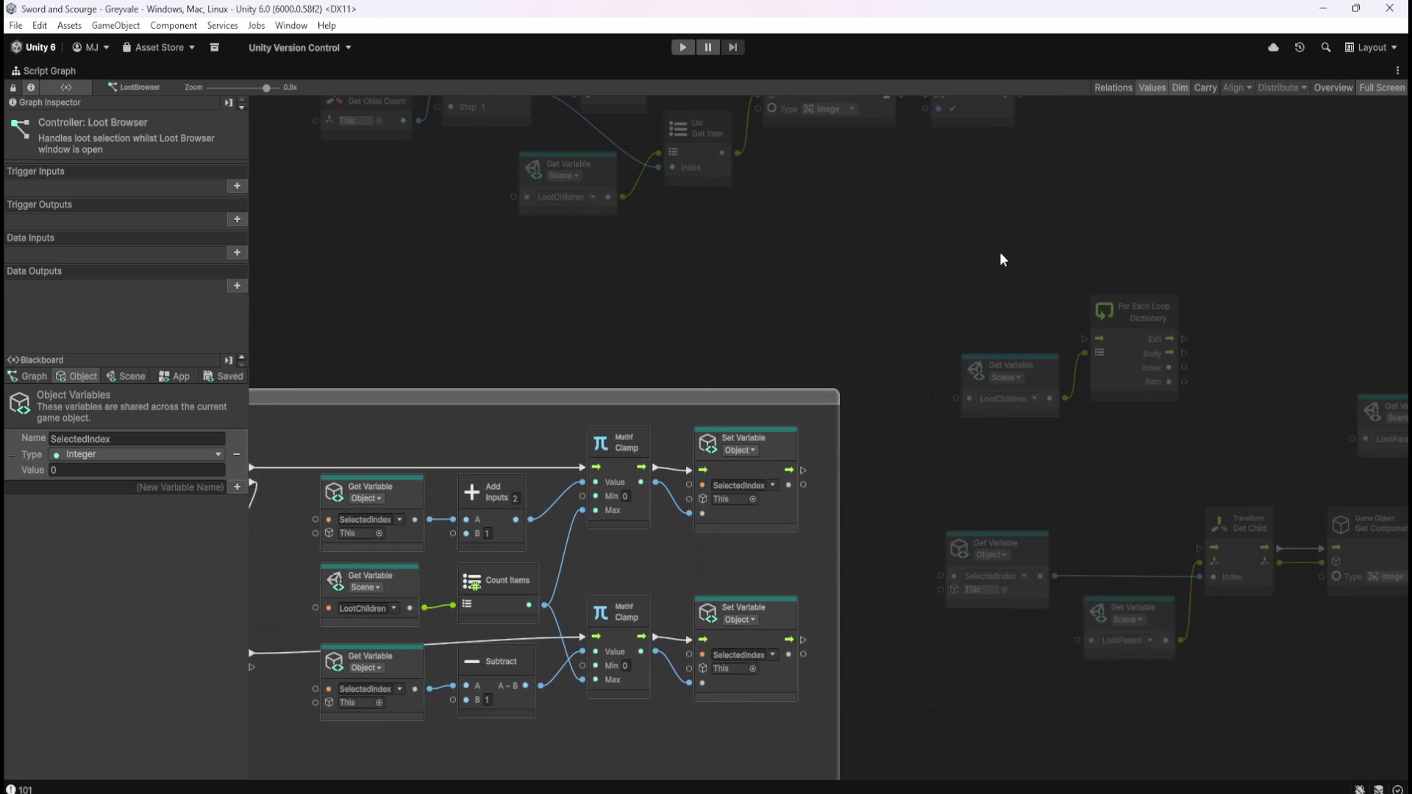
- Return the view to the For Each Loop area and select the LootChildren and loop nodes
drag(1000, 252, 739, 263)
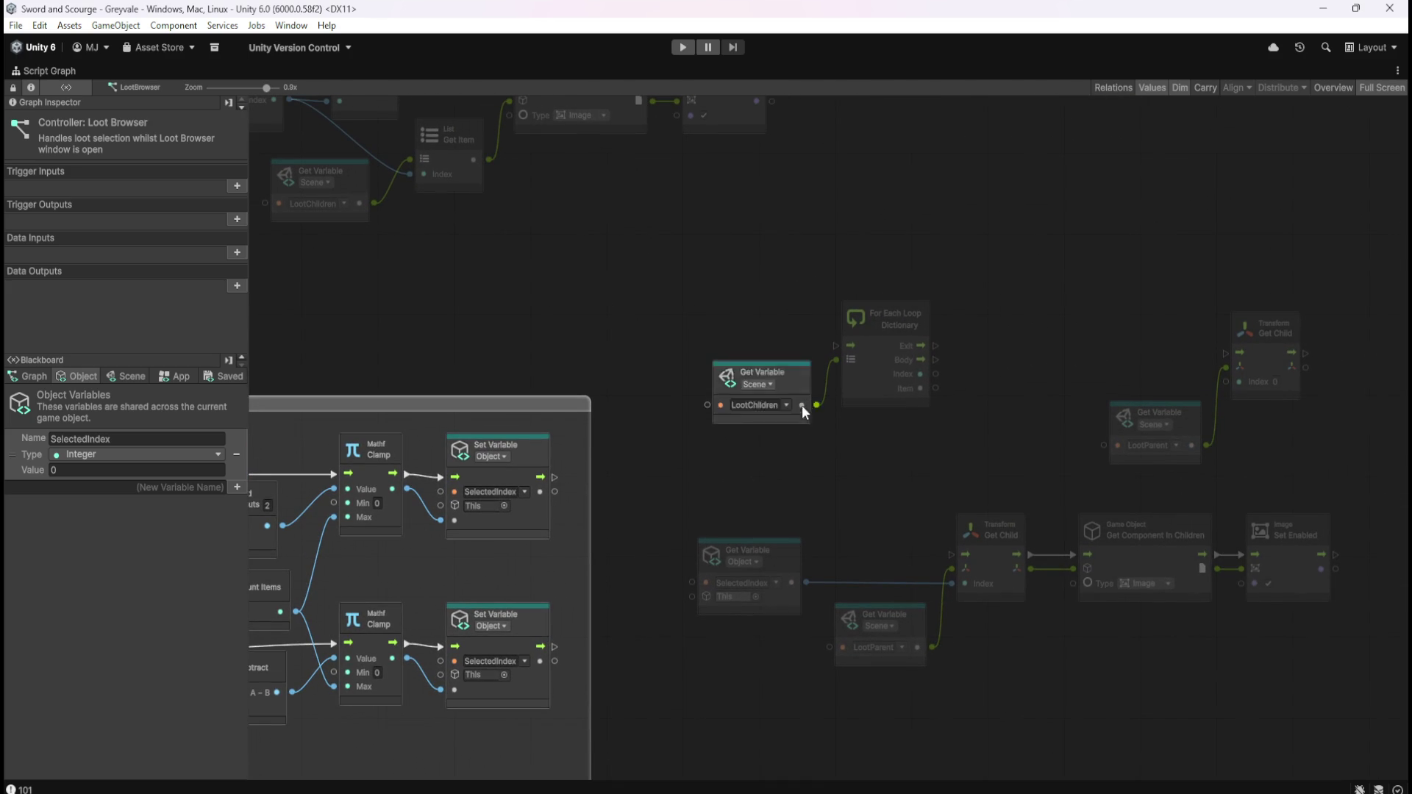
drag(720, 286, 952, 433)
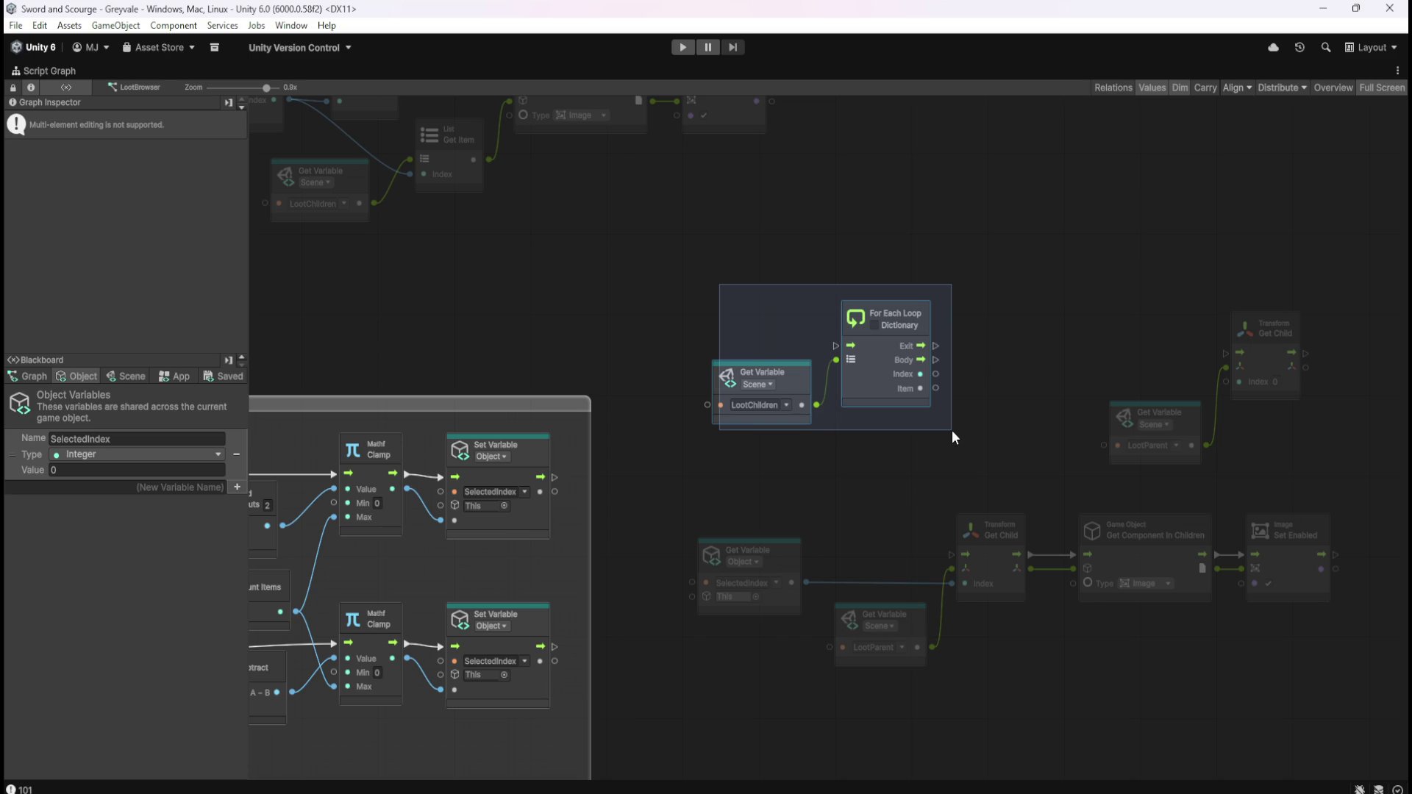
click(807, 400)
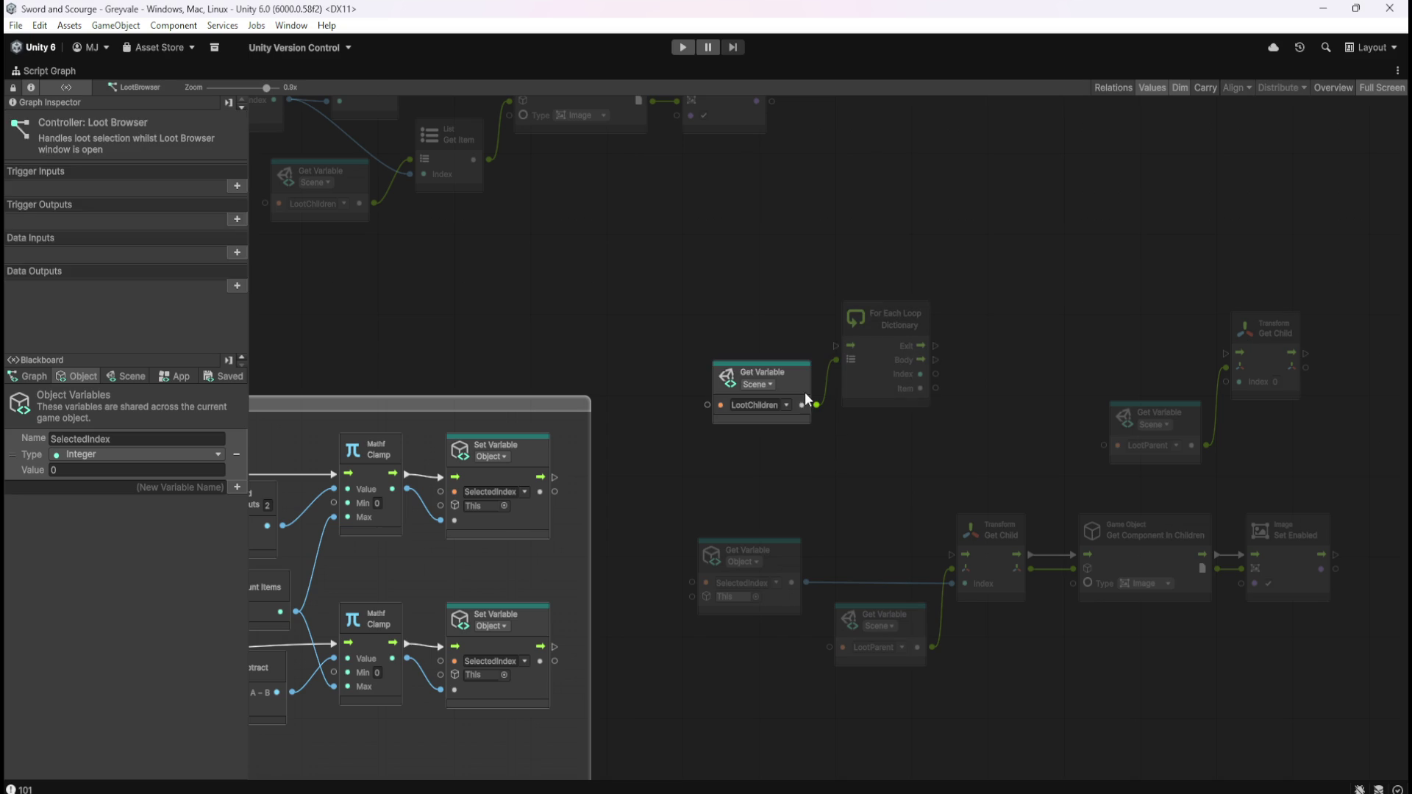
click(879, 395)
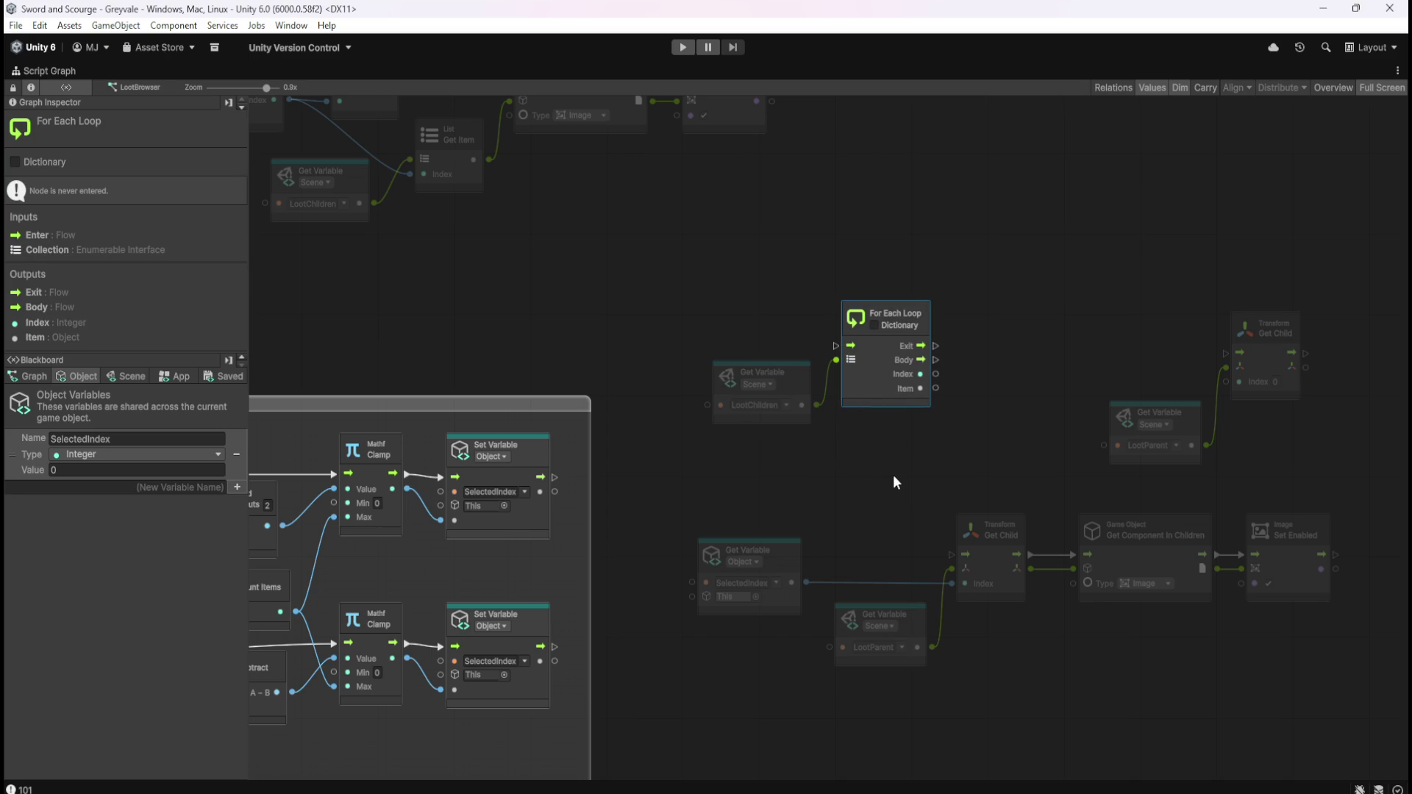
scroll(910, 456, right, 5)
- Move the LootParent and Get Child pair higher, then drag a connection from the loop's Body port
mouse_move(832, 314)
mouse_down()
mouse_move(1002, 425)
mouse_move(1157, 148)
mouse_up()
scroll(997, 446, up, 5)
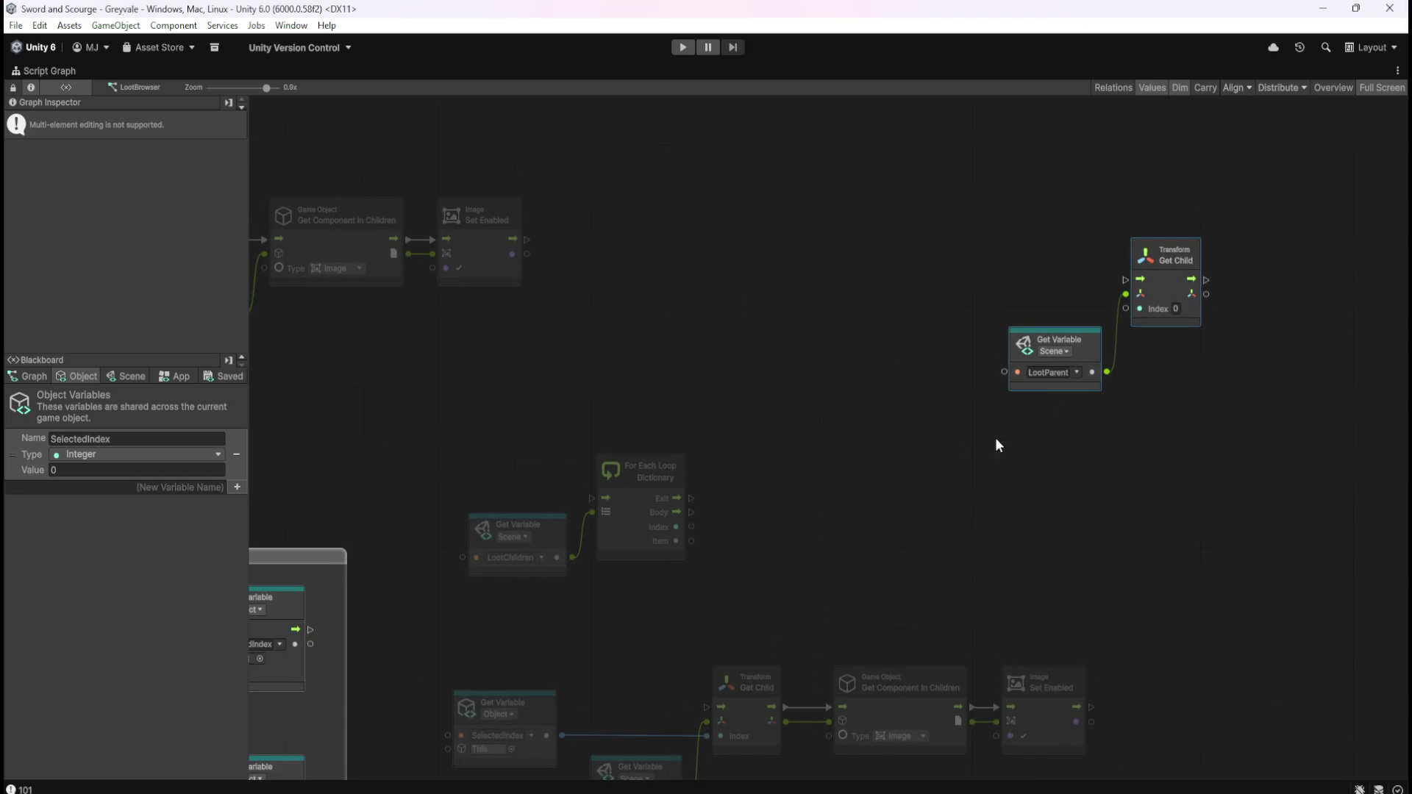
drag(1100, 352, 1099, 266)
click(782, 461)
scroll(881, 456, down, 2)
scroll(880, 456, left, 2)
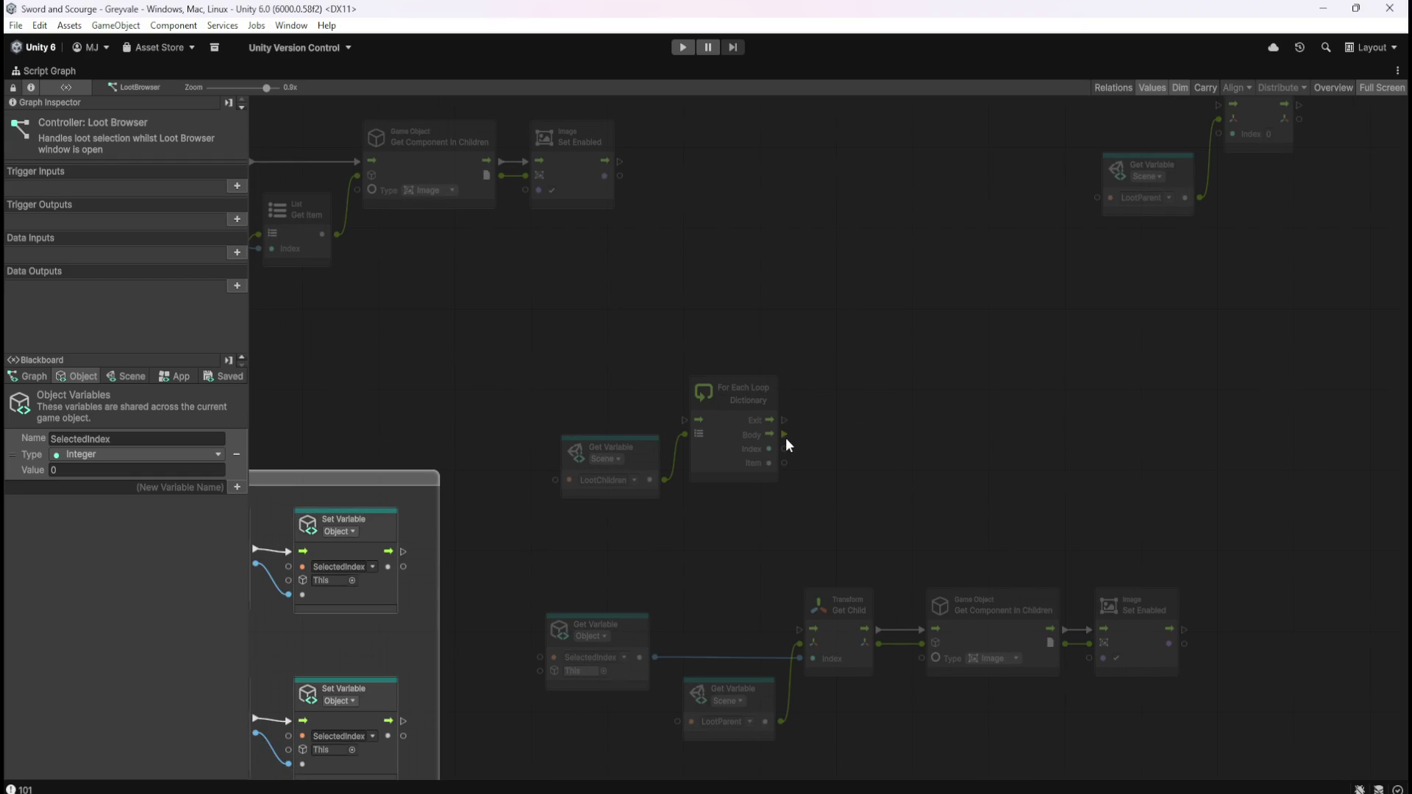
drag(785, 438, 868, 440)
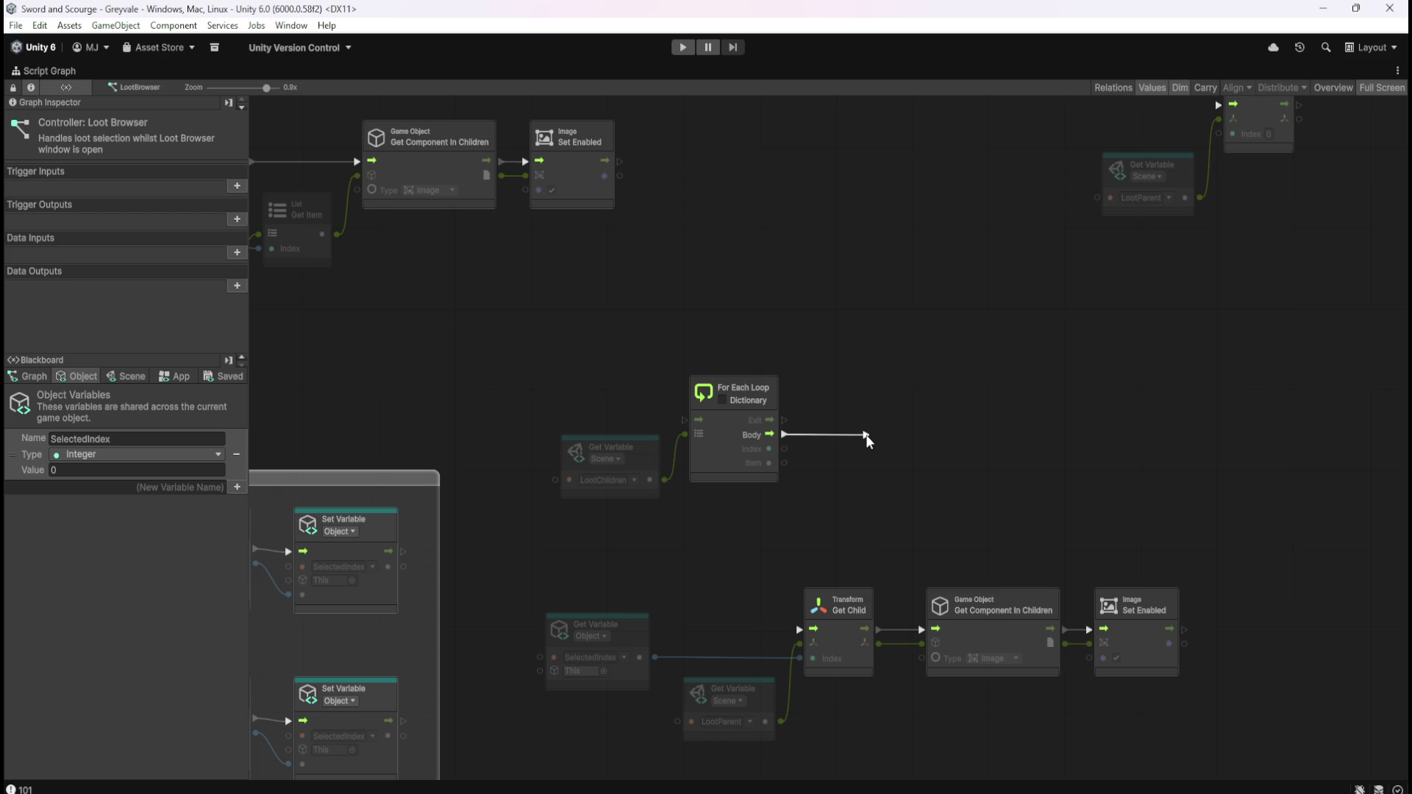
- Add an If node from the loop's Body flow and place it to the right of the loop
drag(868, 440, 868, 439)
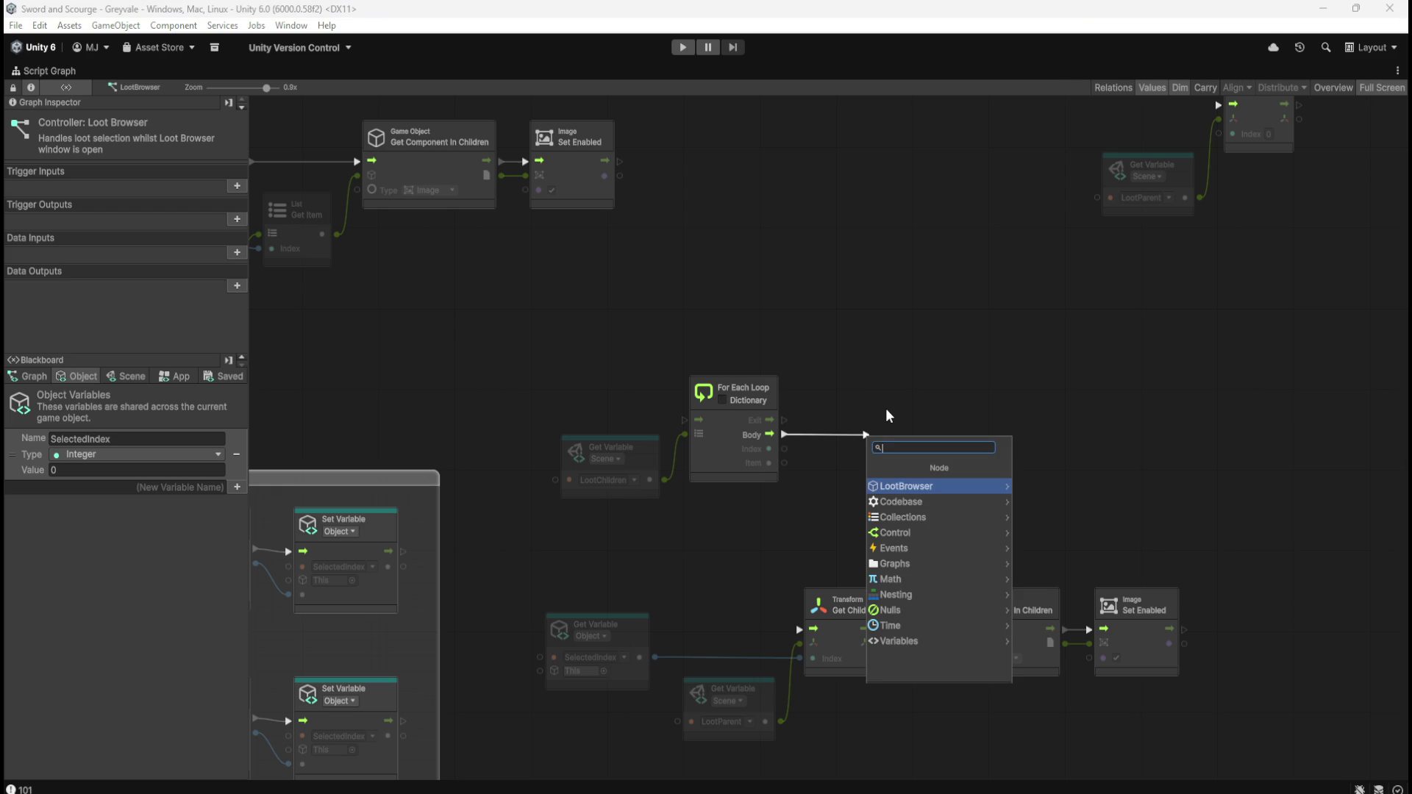
text(i)
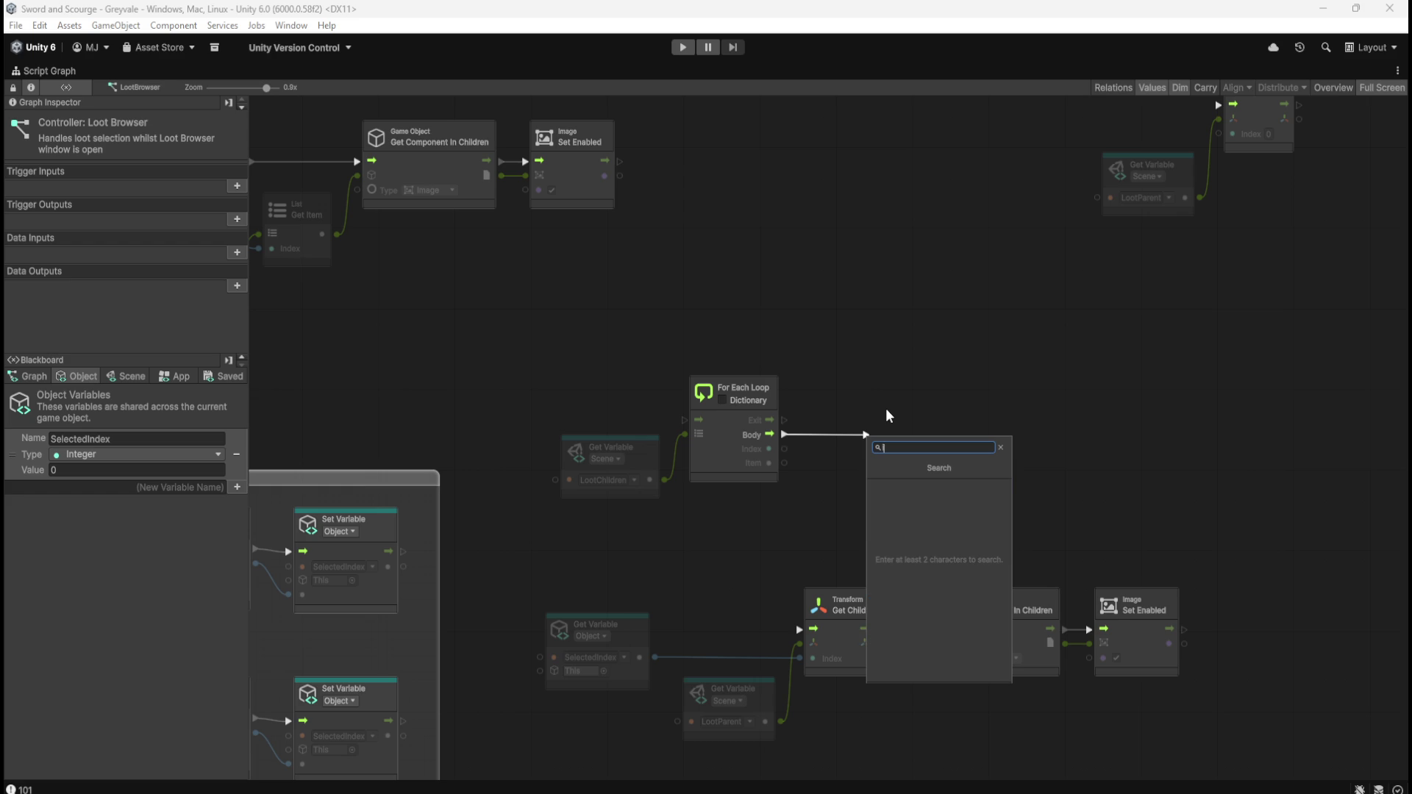
text(f)
key(Return)
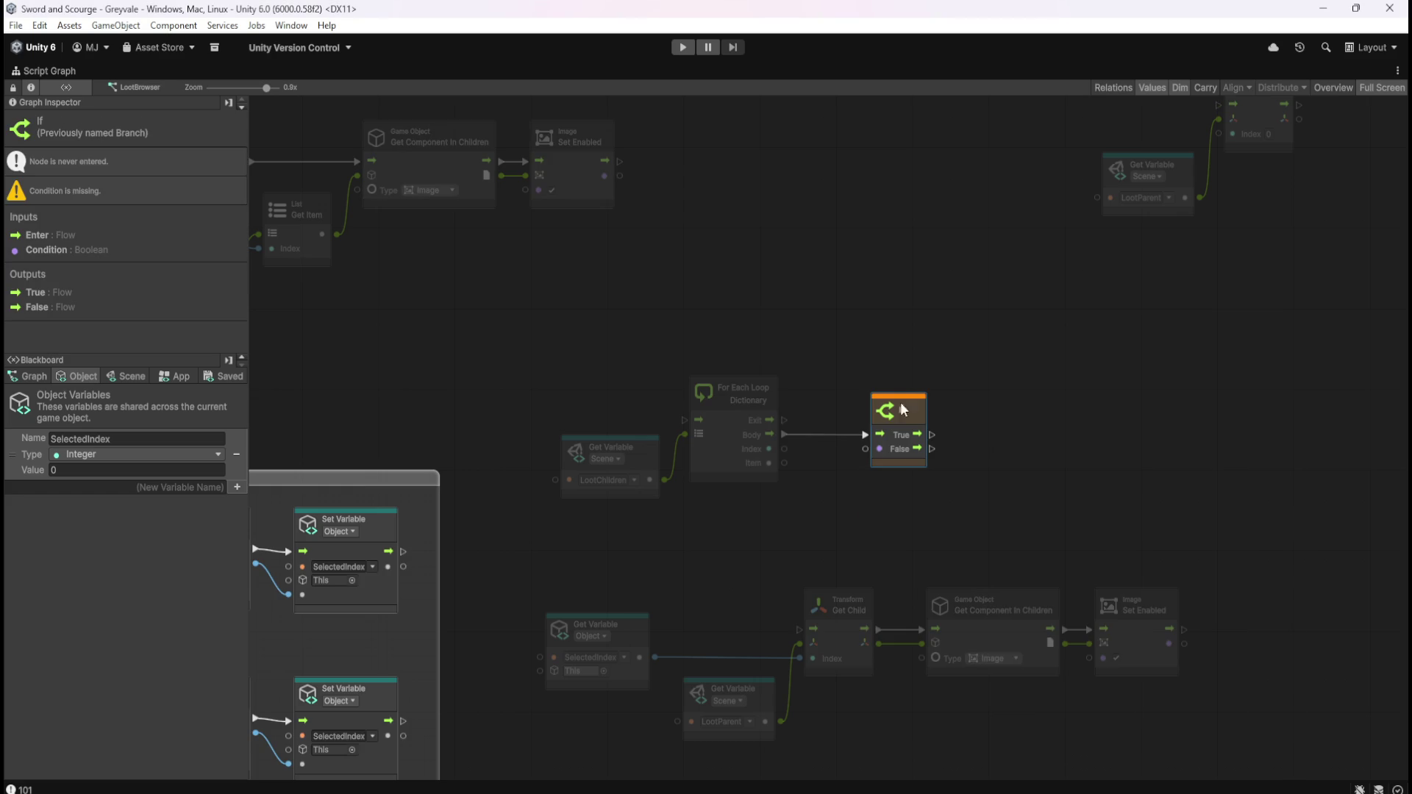
drag(919, 424, 1058, 416)
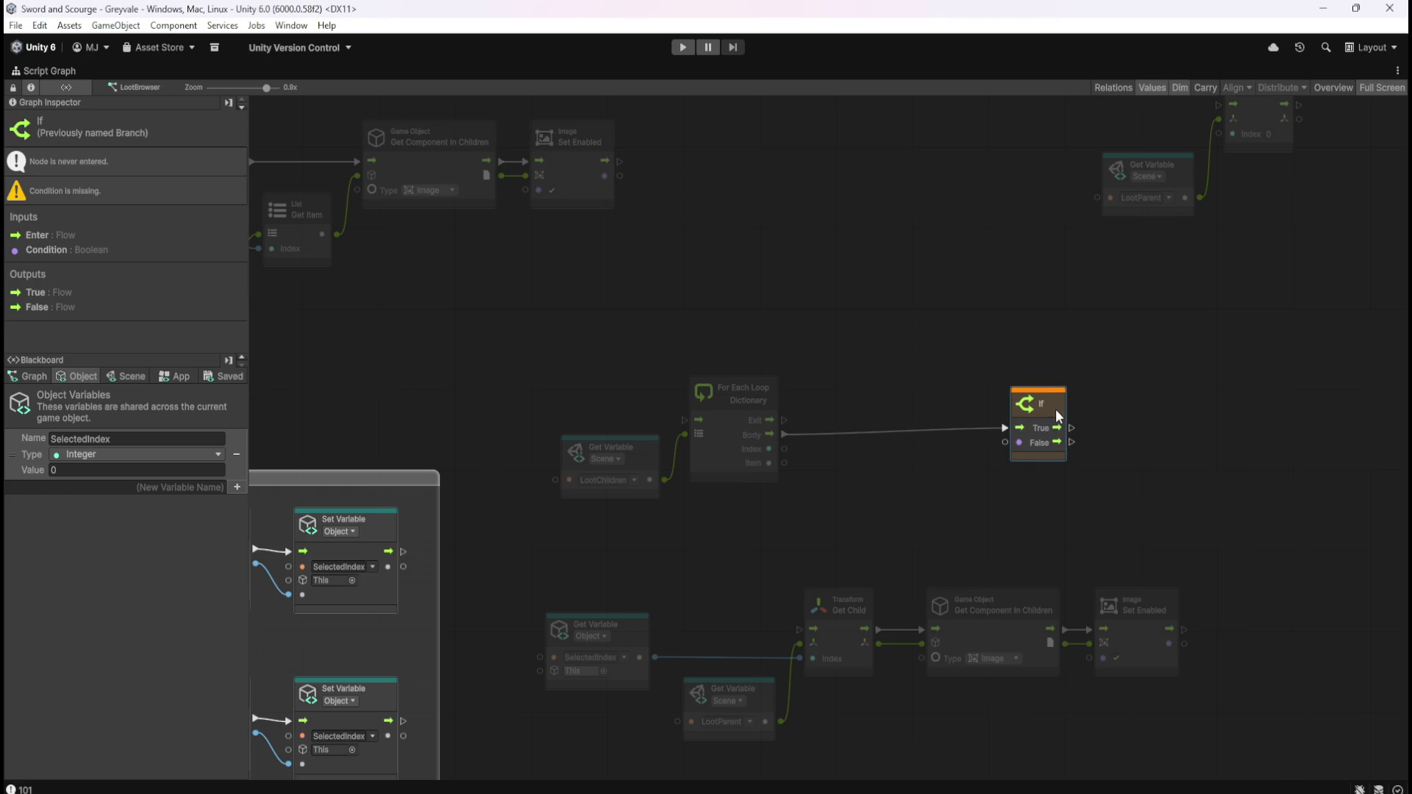
- Pan the graph to review the Mathf Clamp nodes, then select the SelectedIndex Get Variable
click(889, 347)
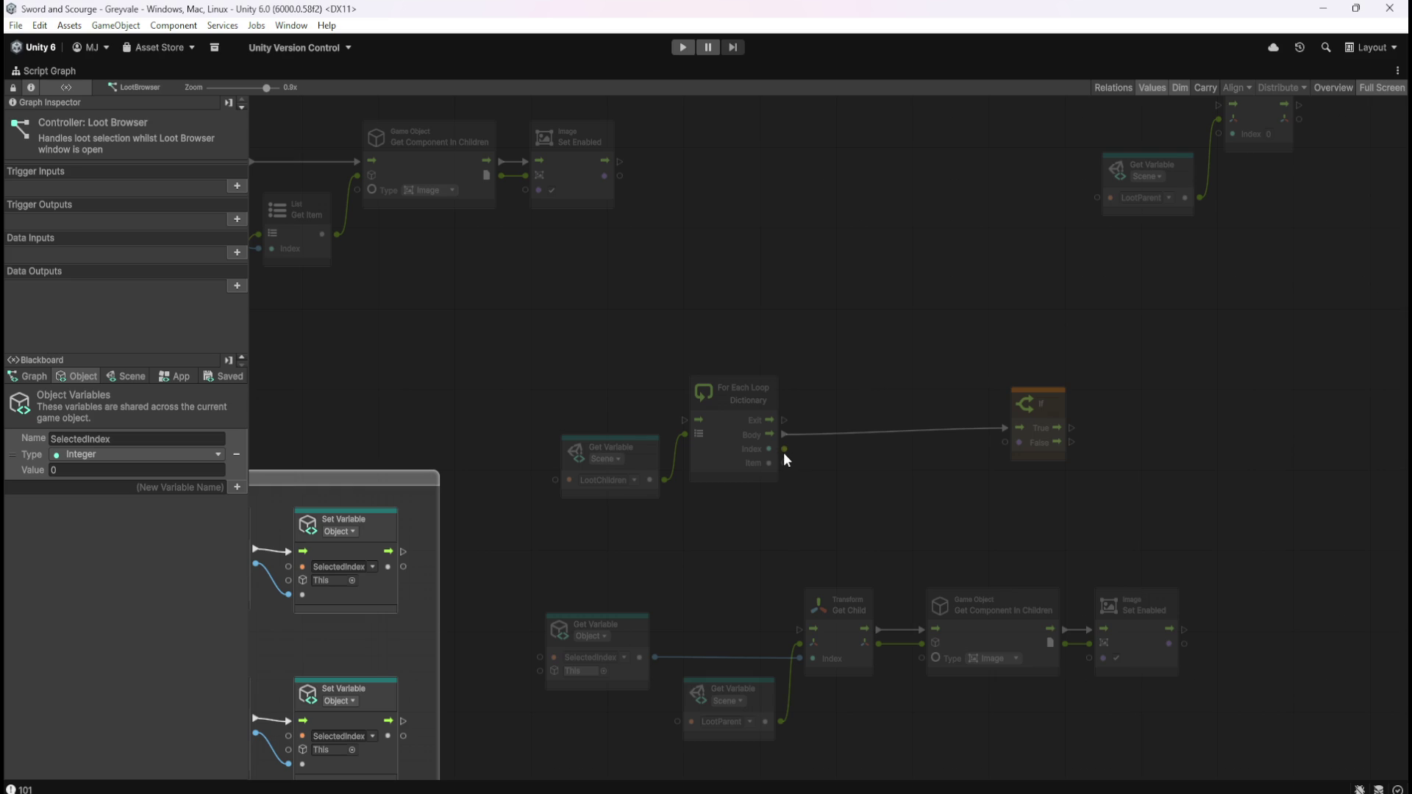
click(731, 457)
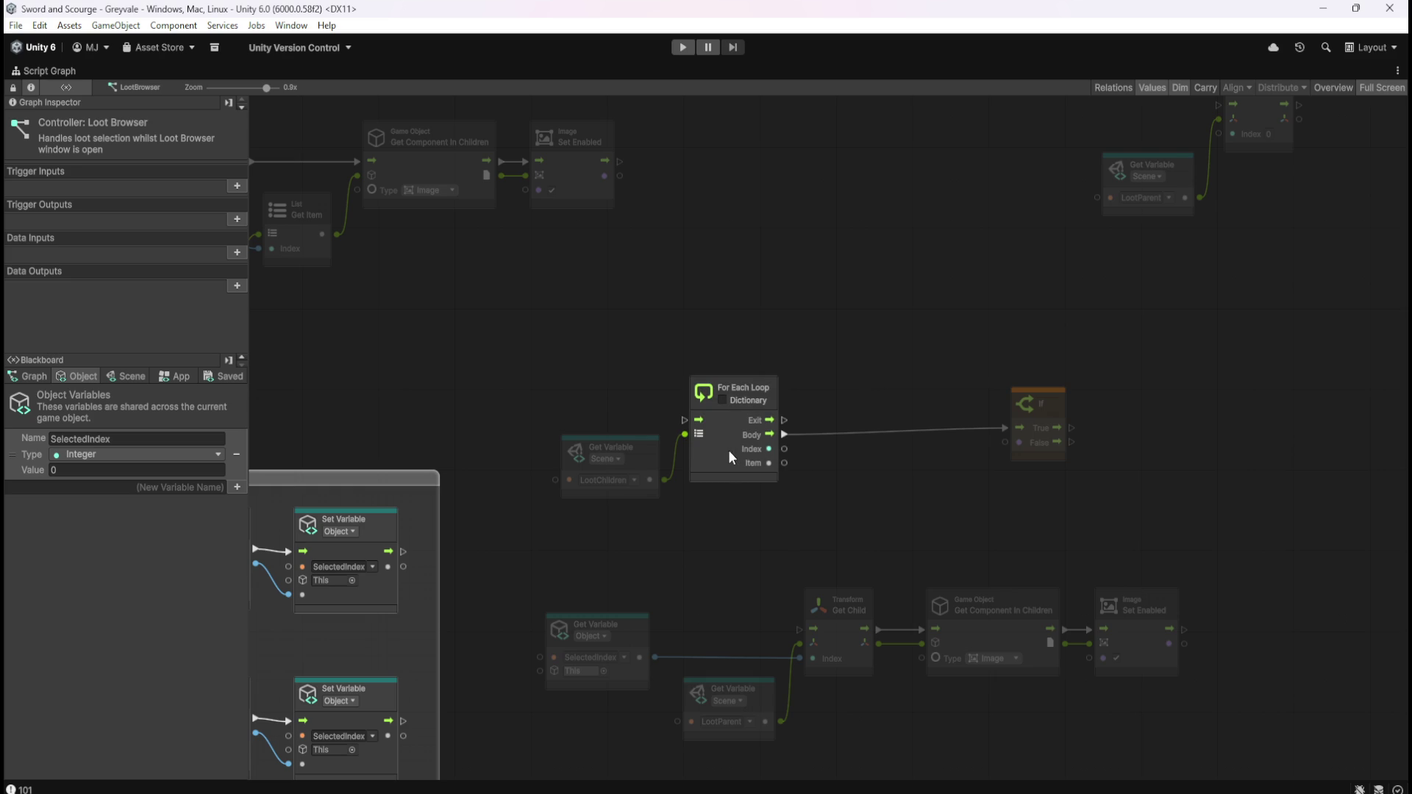
click(885, 480)
scroll(868, 457, down, 2)
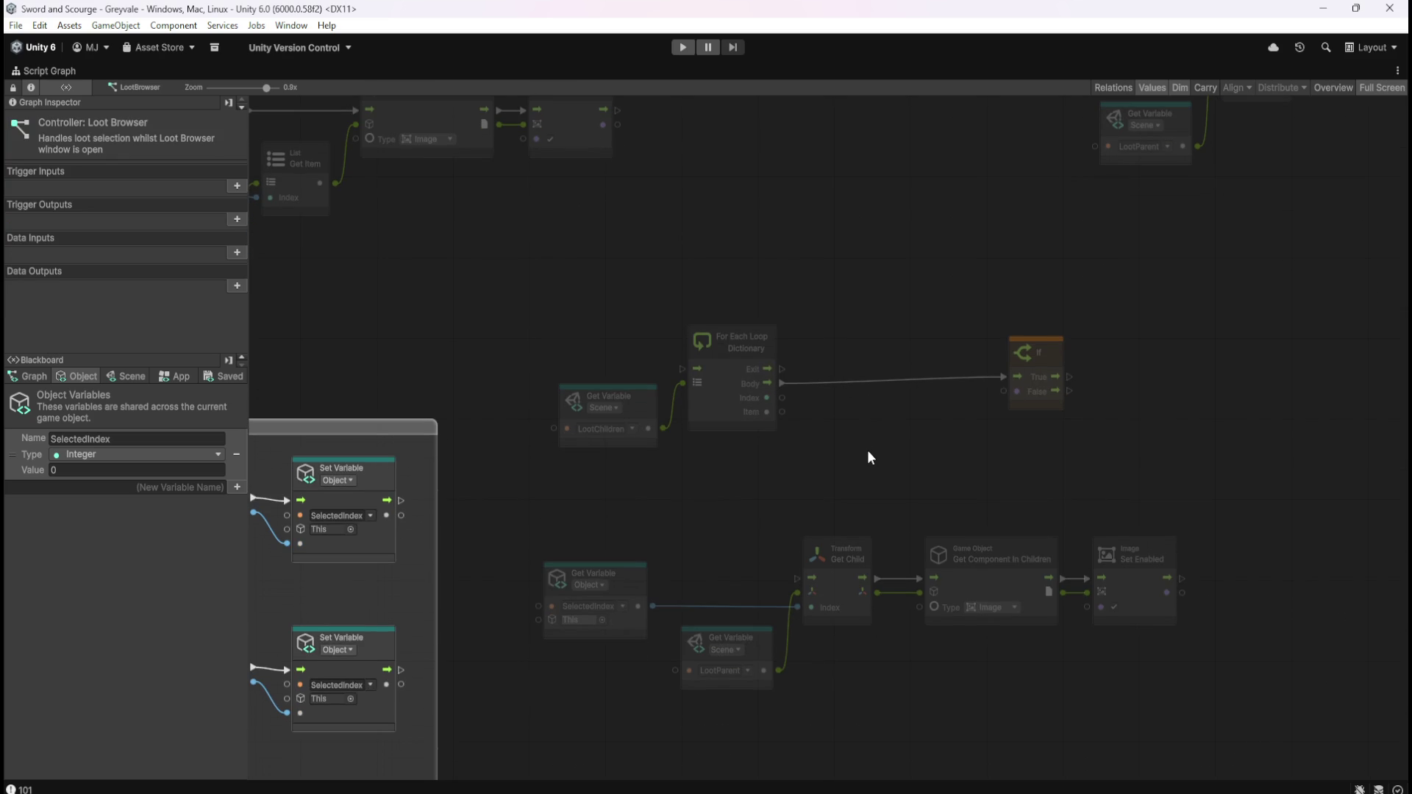
drag(869, 458, 944, 404)
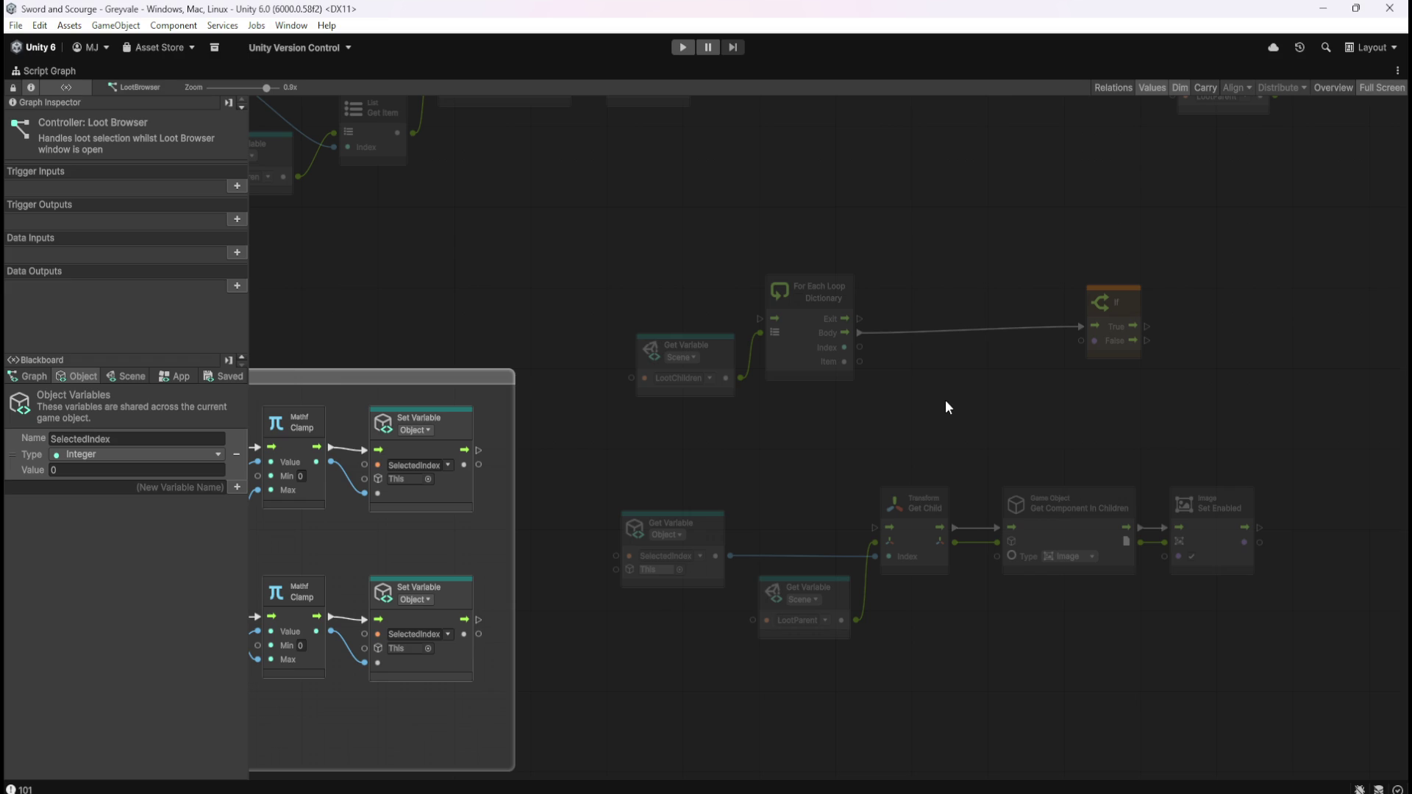
drag(946, 402, 911, 469)
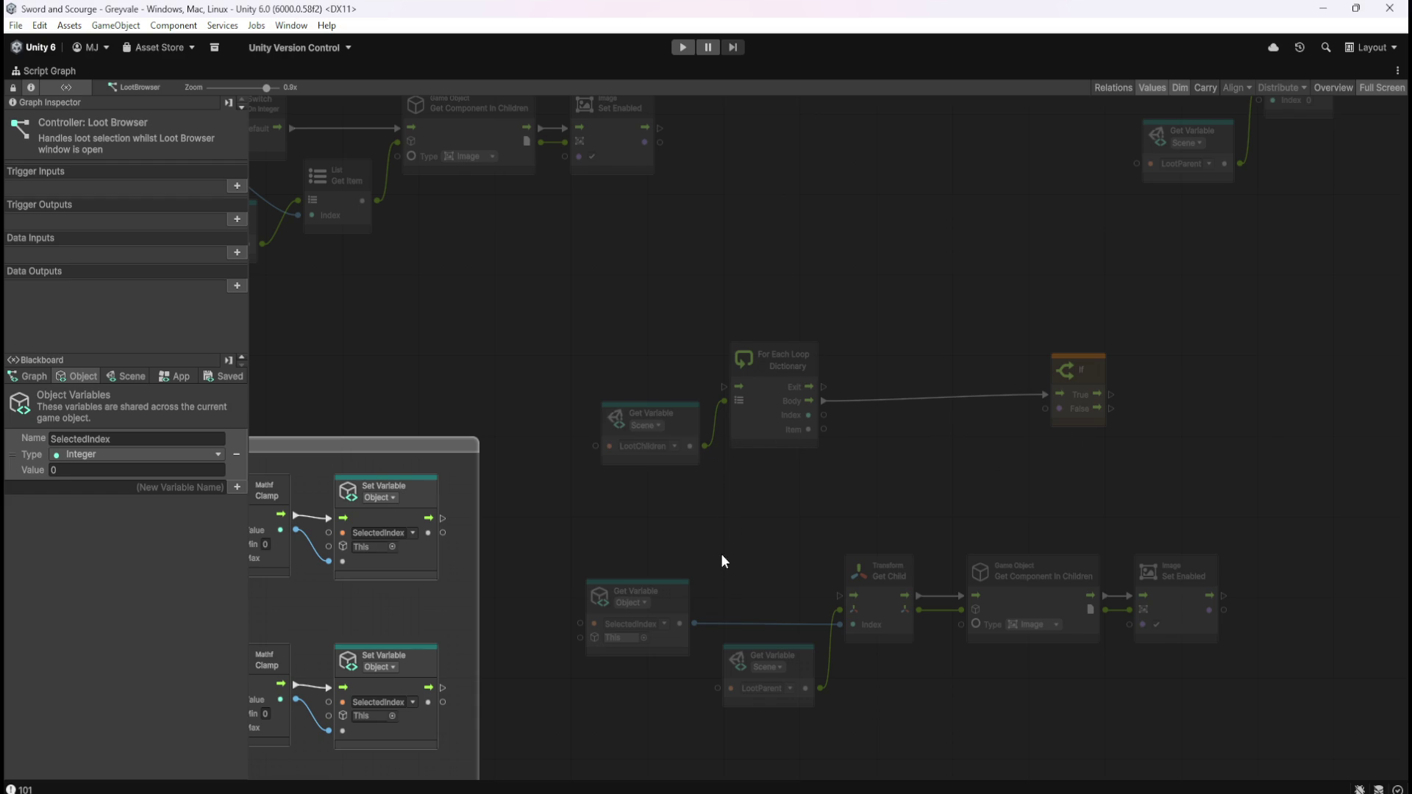
click(681, 602)
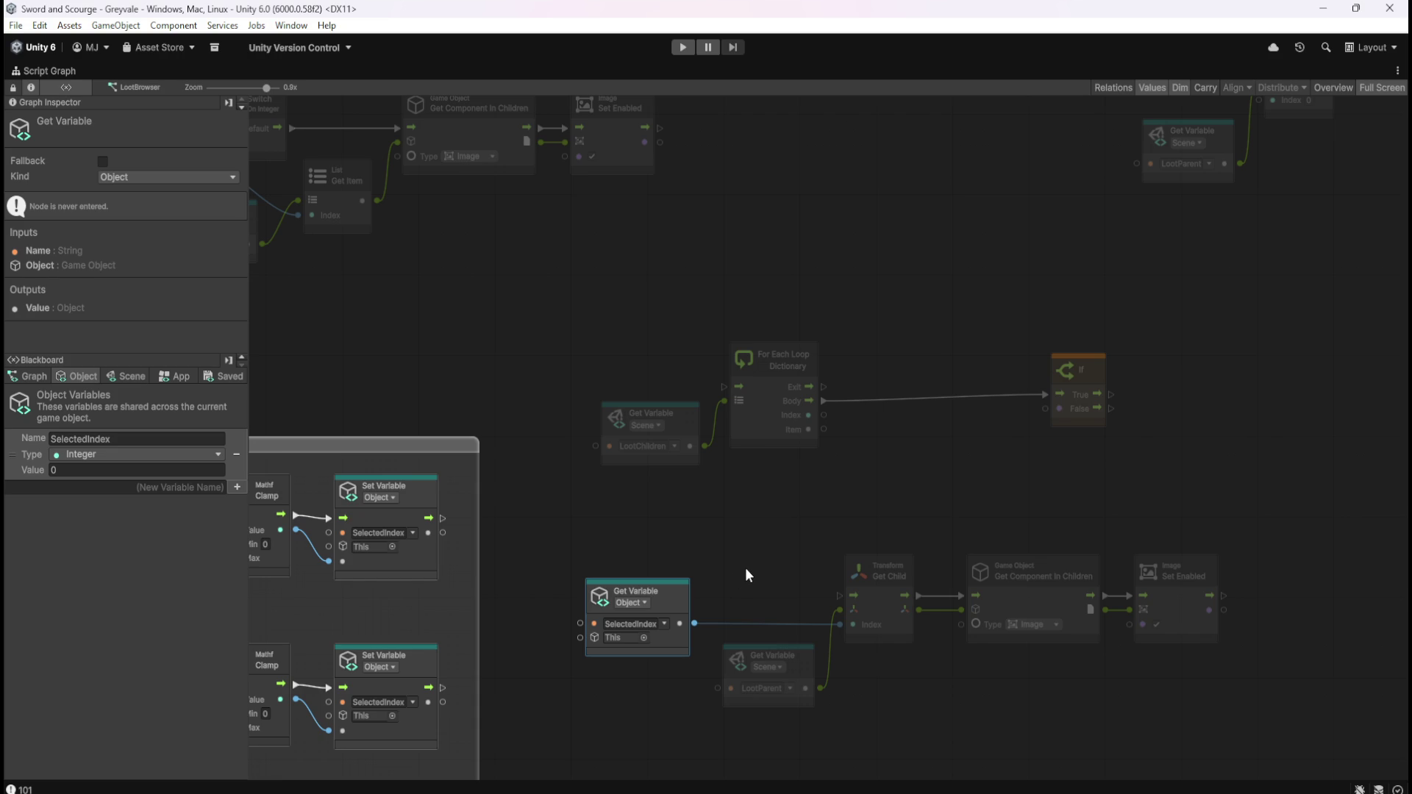
- Move the lower node chain down and place a duplicate SelectedIndex Get Variable near the loop
drag(653, 527, 1232, 710)
scroll(970, 603, down, 3)
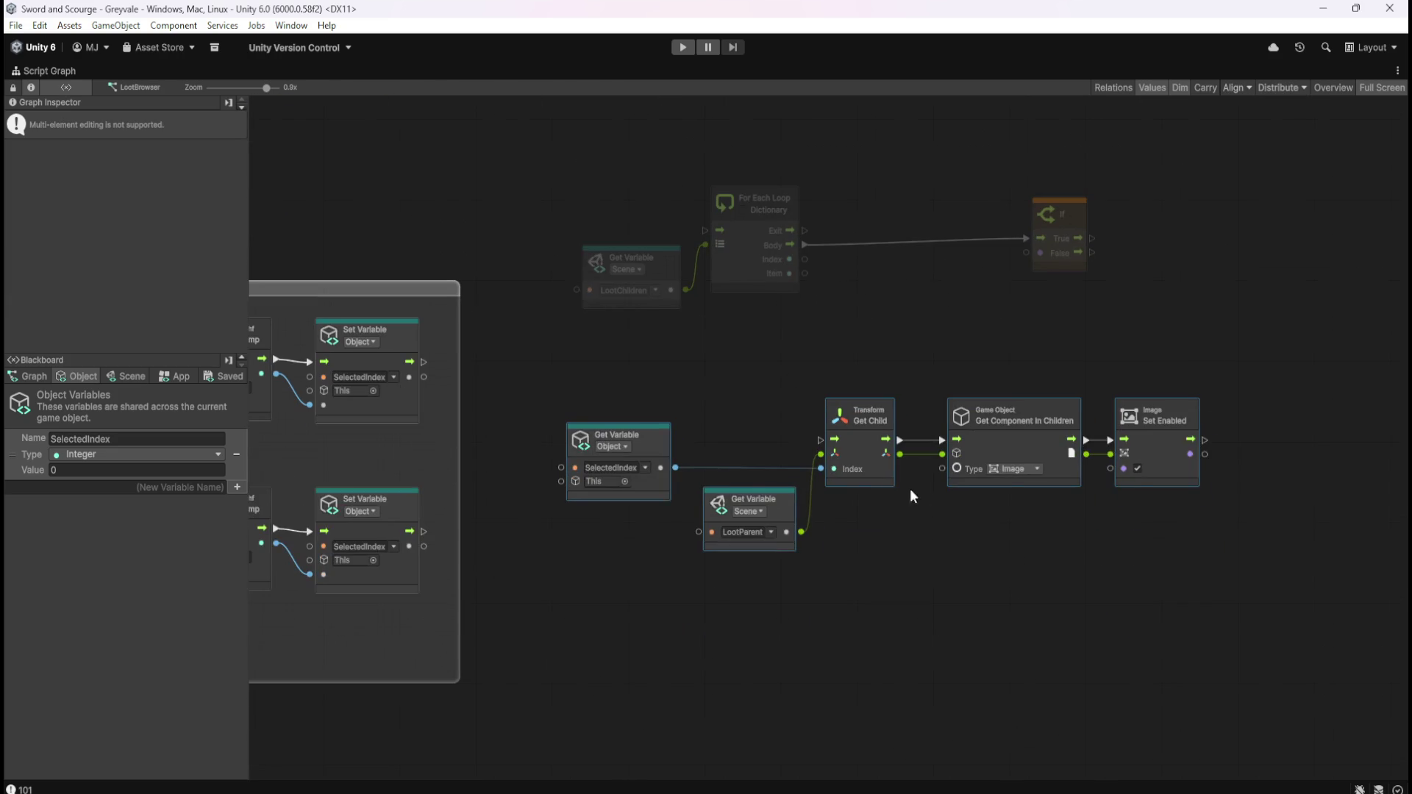
drag(871, 447, 871, 632)
click(660, 637)
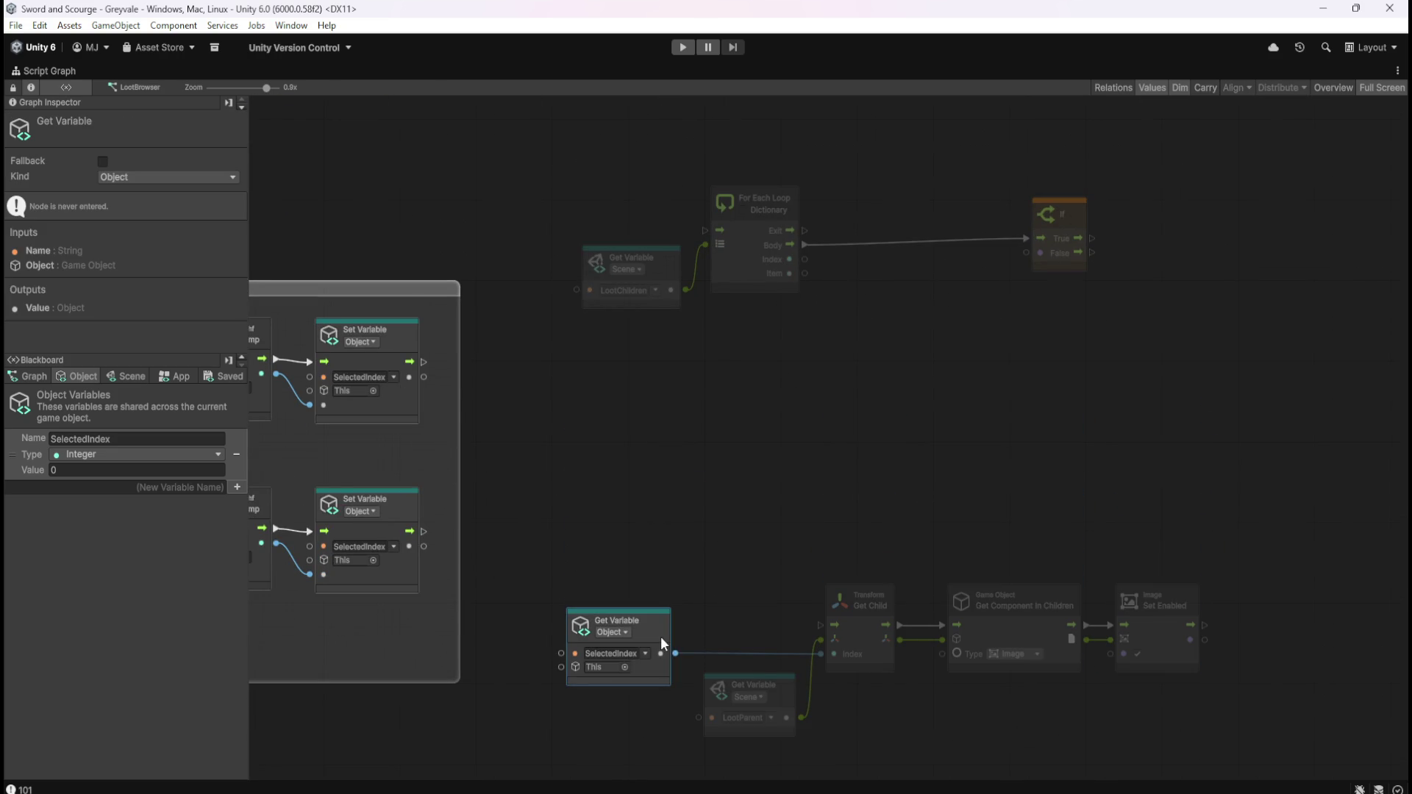
key(ctrl+d)
drag(854, 469, 836, 397)
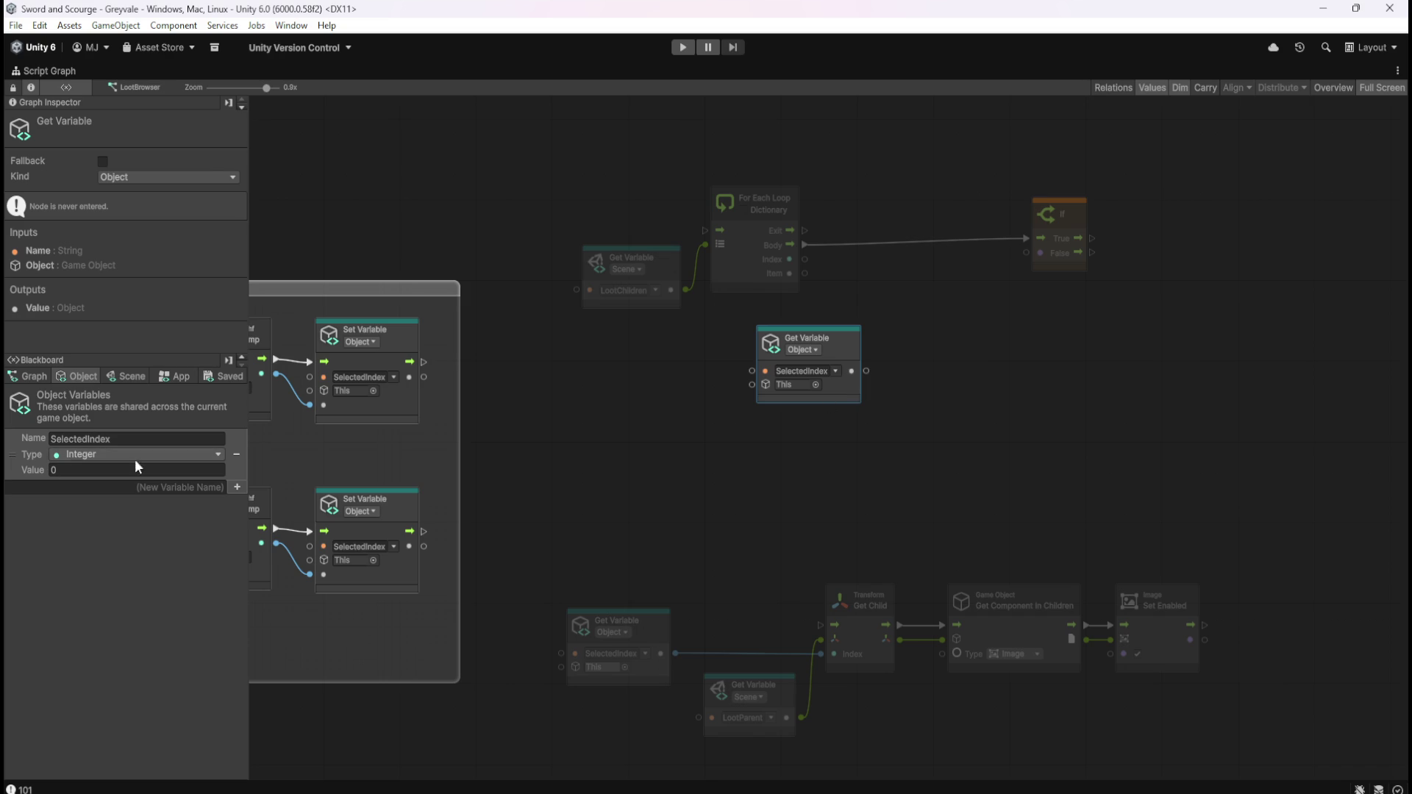
click(912, 412)
- Add an Equal node with SelectedIndex into B and the loop's Index into A
scroll(835, 349, up, 2)
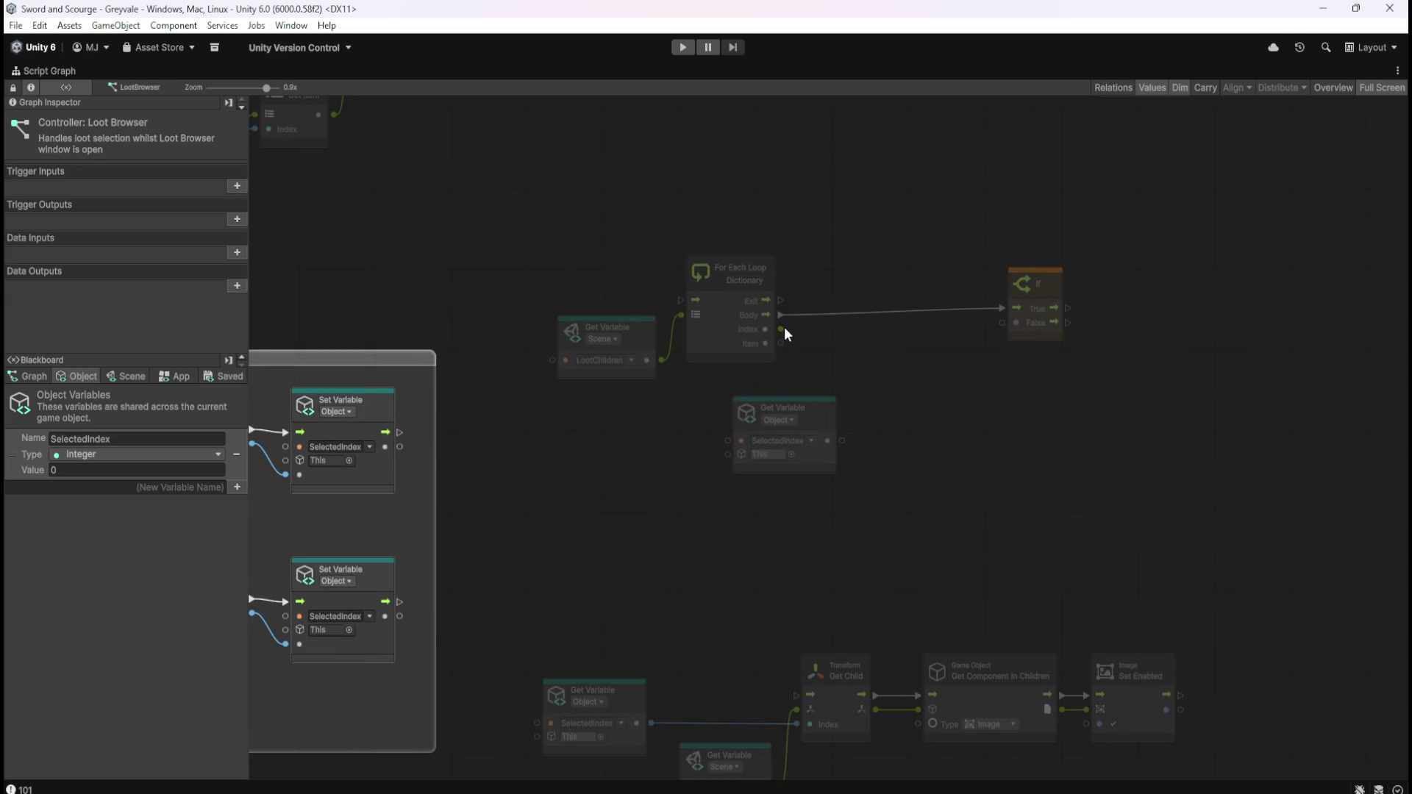
drag(844, 439, 884, 441)
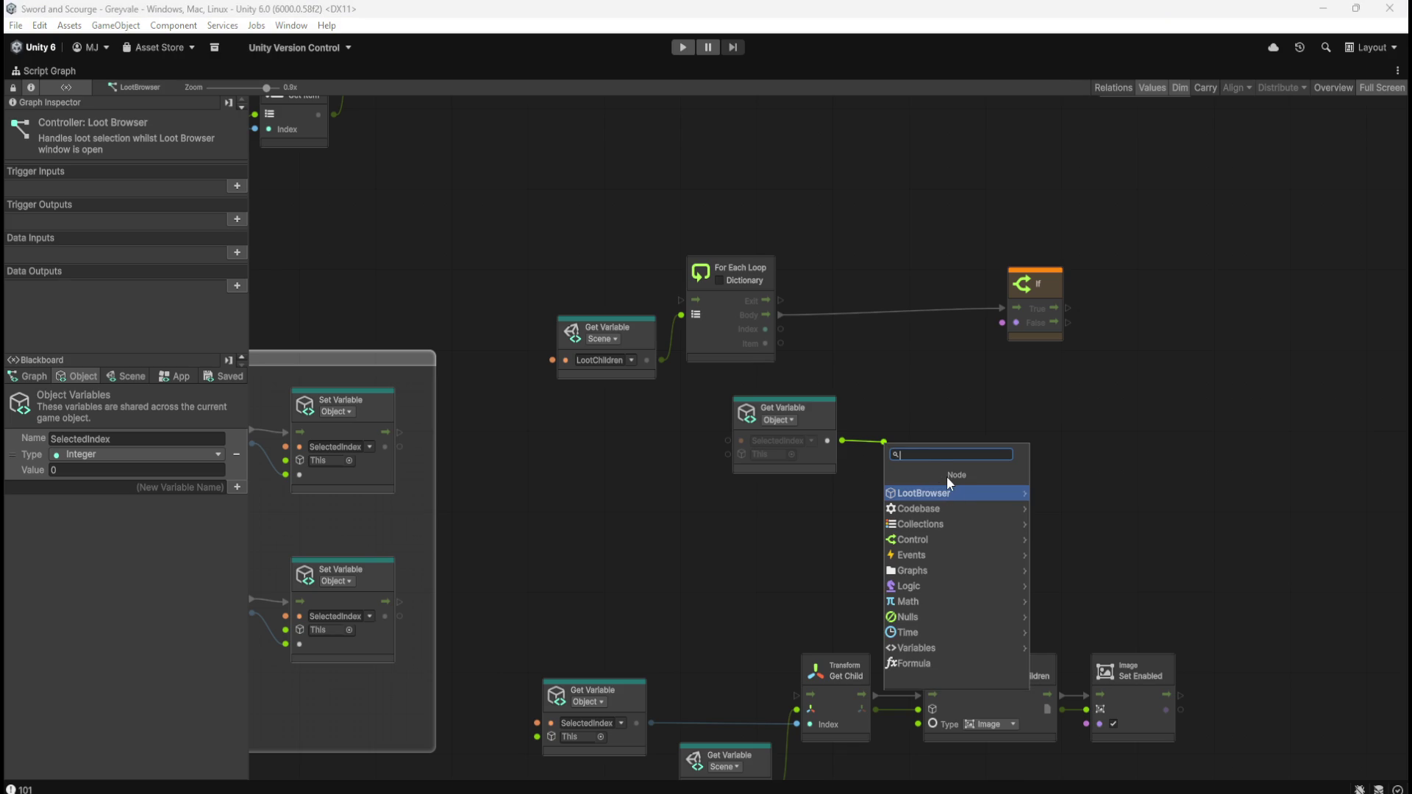
text(equal)
key(Return)
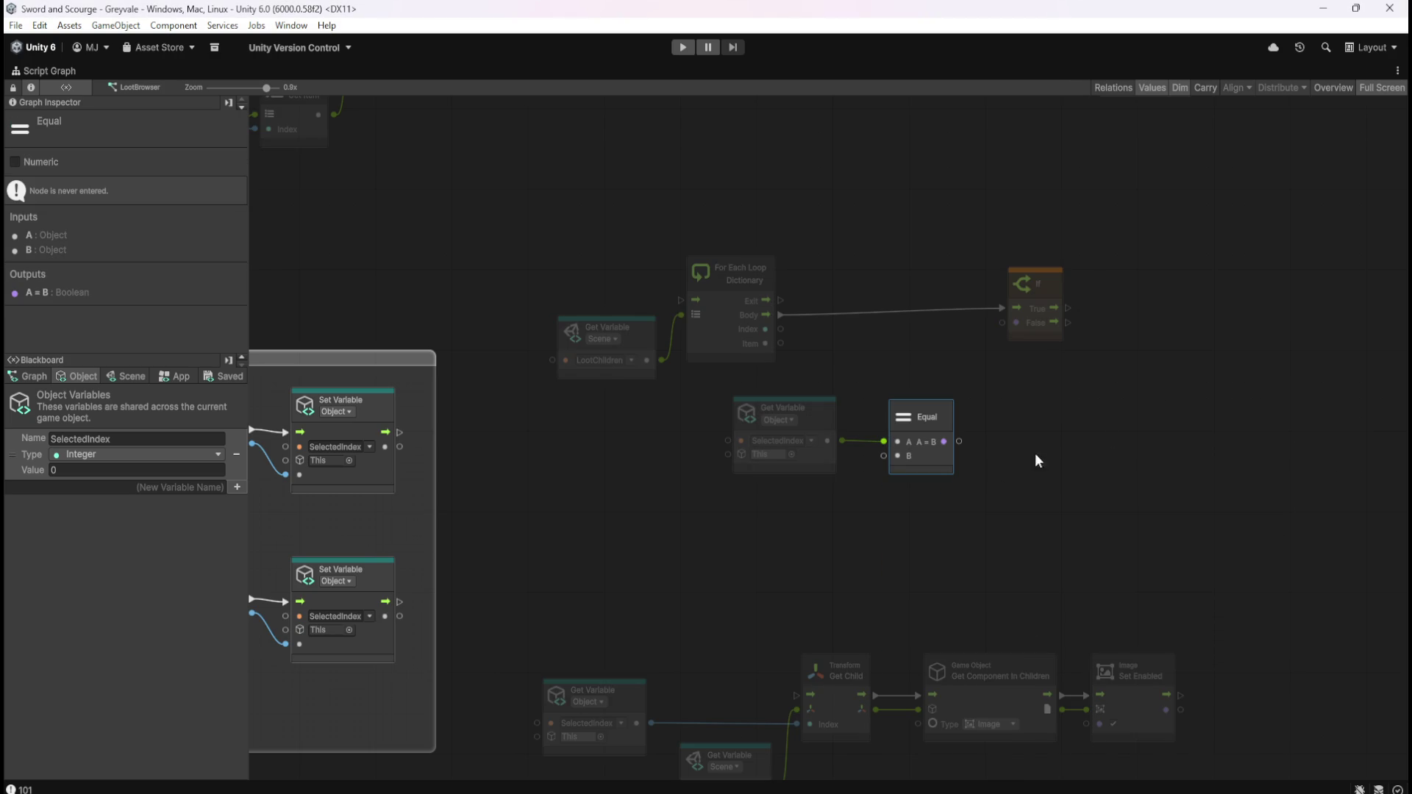
mouse_move(844, 440)
mouse_down()
mouse_move(885, 455)
mouse_move(921, 403)
mouse_move(920, 348)
mouse_up()
drag(781, 330, 881, 376)
- Tidy the SelectedIndex and Equal node positions and select the If node
drag(833, 410, 822, 397)
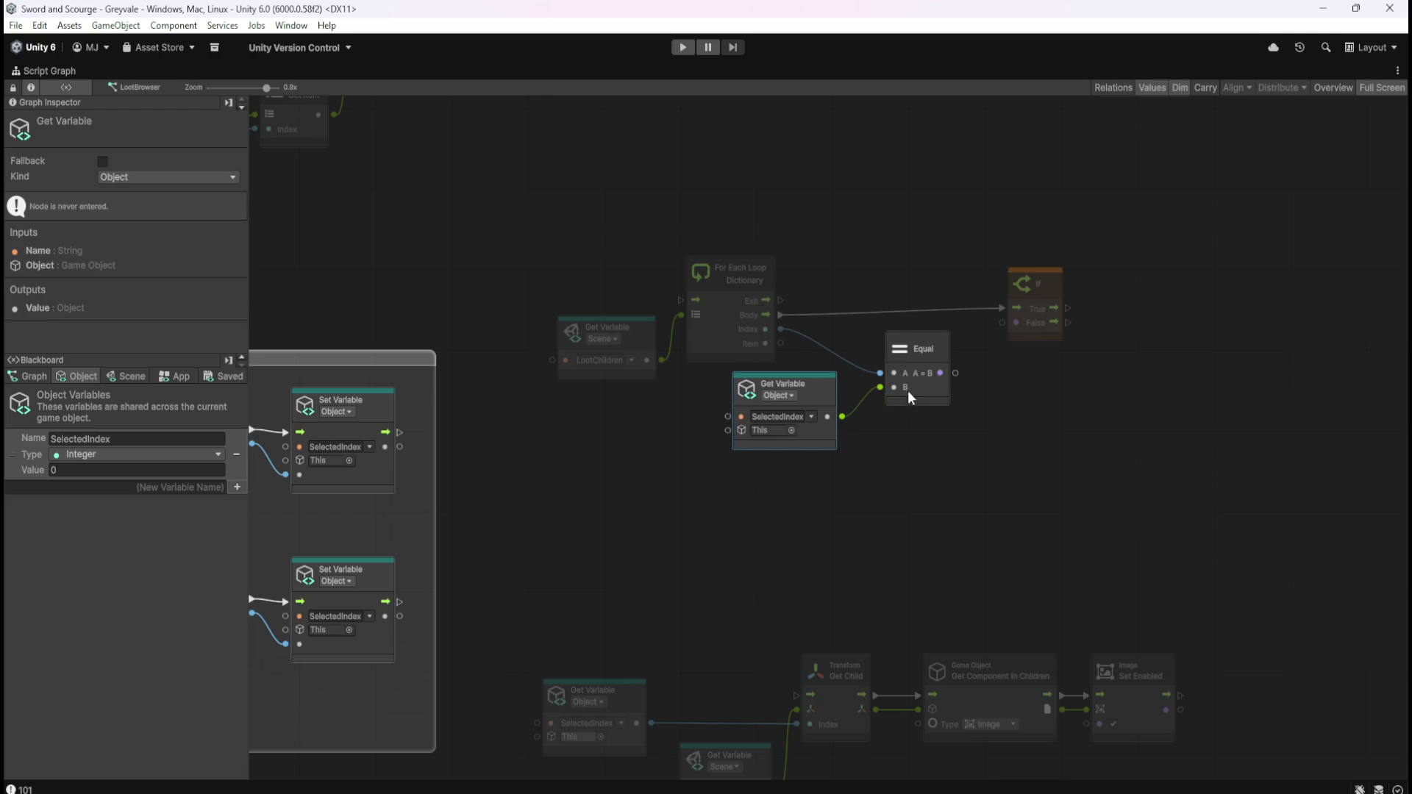
mouse_move(928, 401)
mouse_down()
mouse_move(928, 425)
mouse_move(925, 380)
mouse_move(925, 431)
mouse_up()
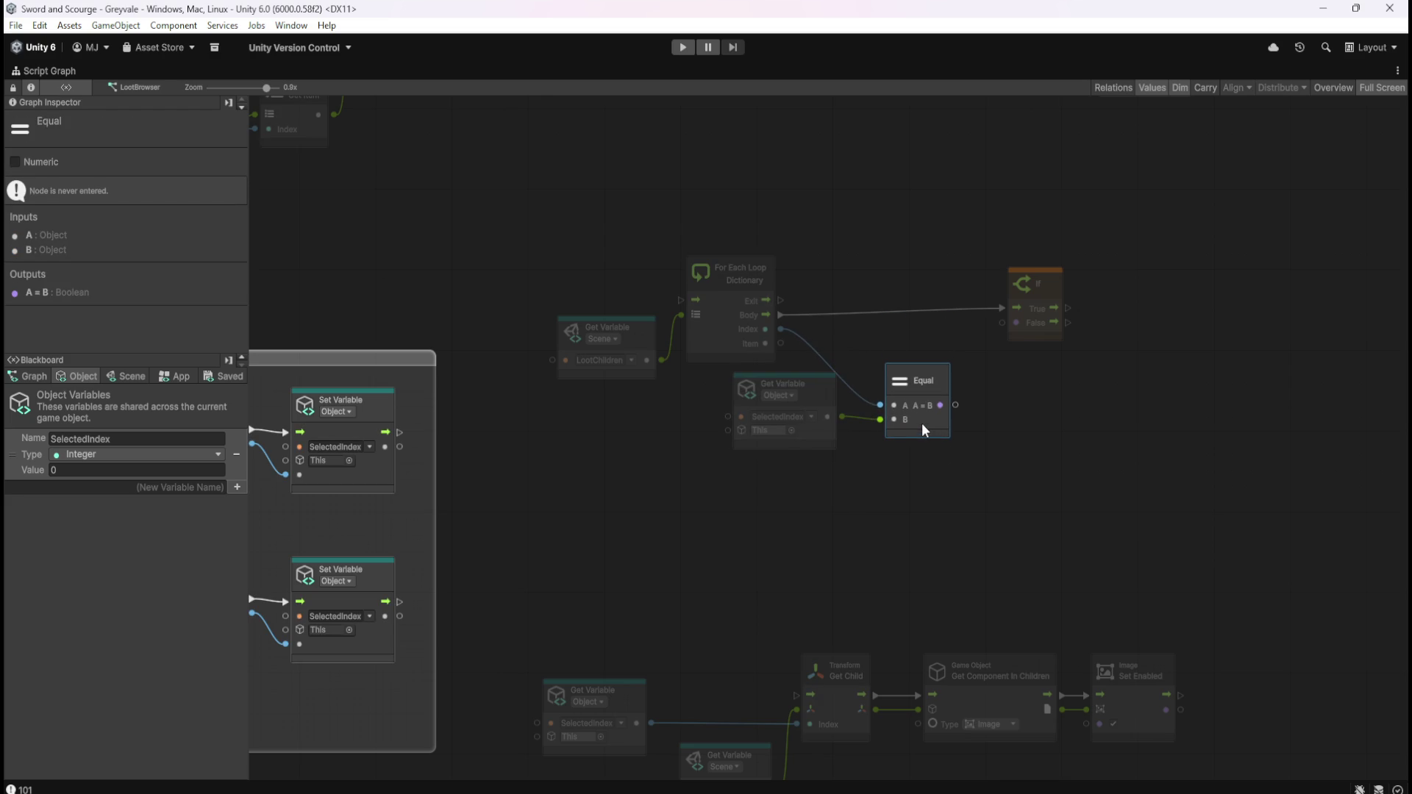
drag(828, 429, 837, 444)
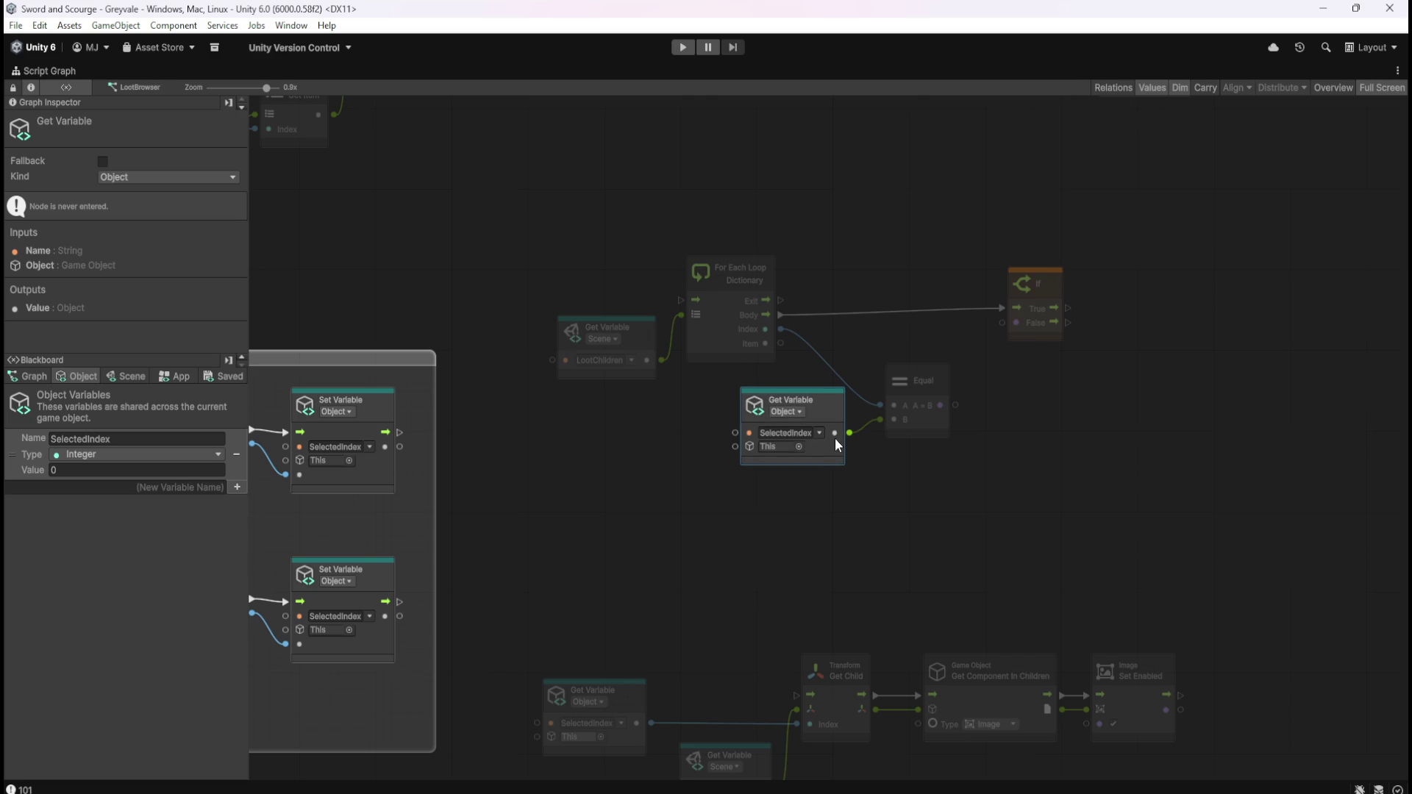
mouse_move(920, 431)
mouse_down()
mouse_move(1015, 306)
mouse_move(1001, 323)
mouse_up()
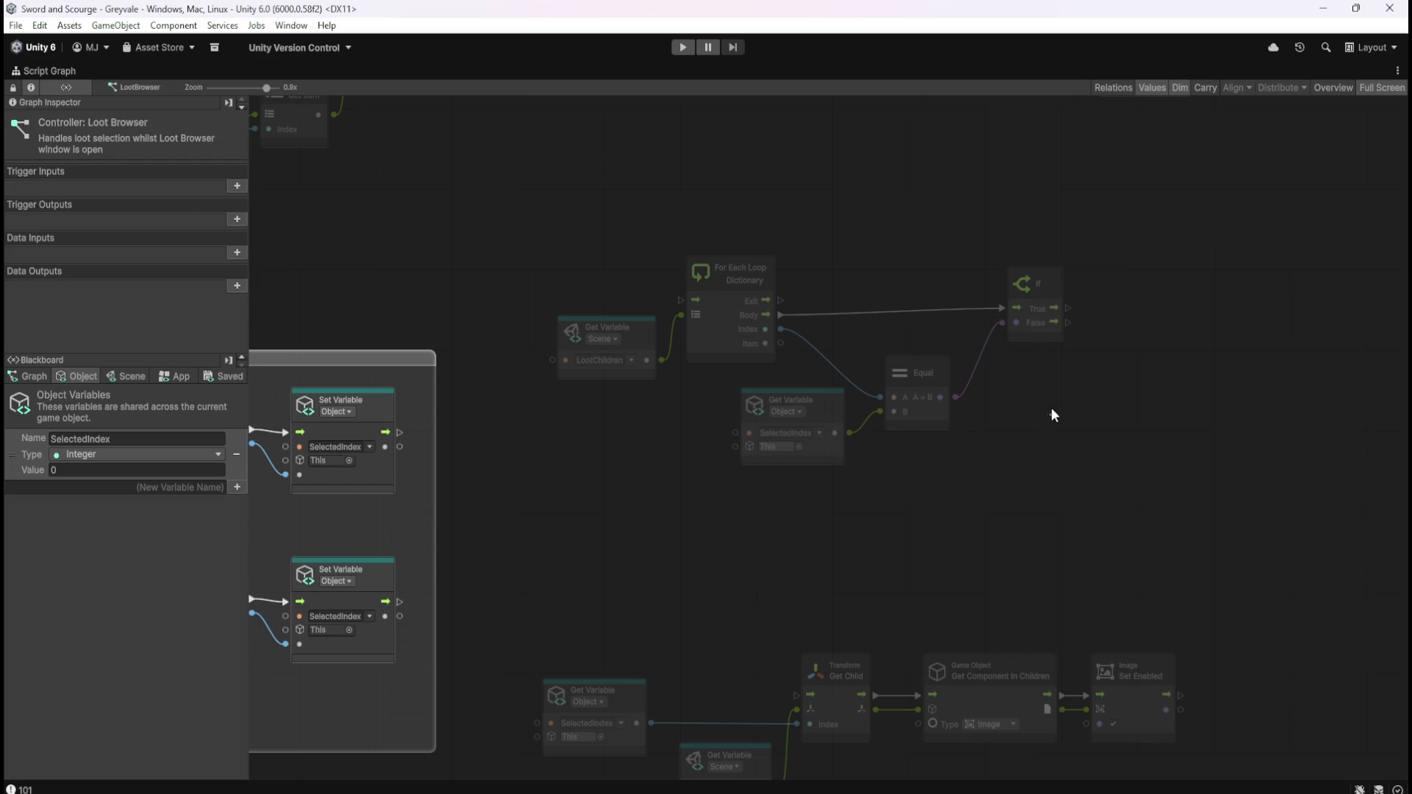
click(1052, 338)
click(1175, 542)
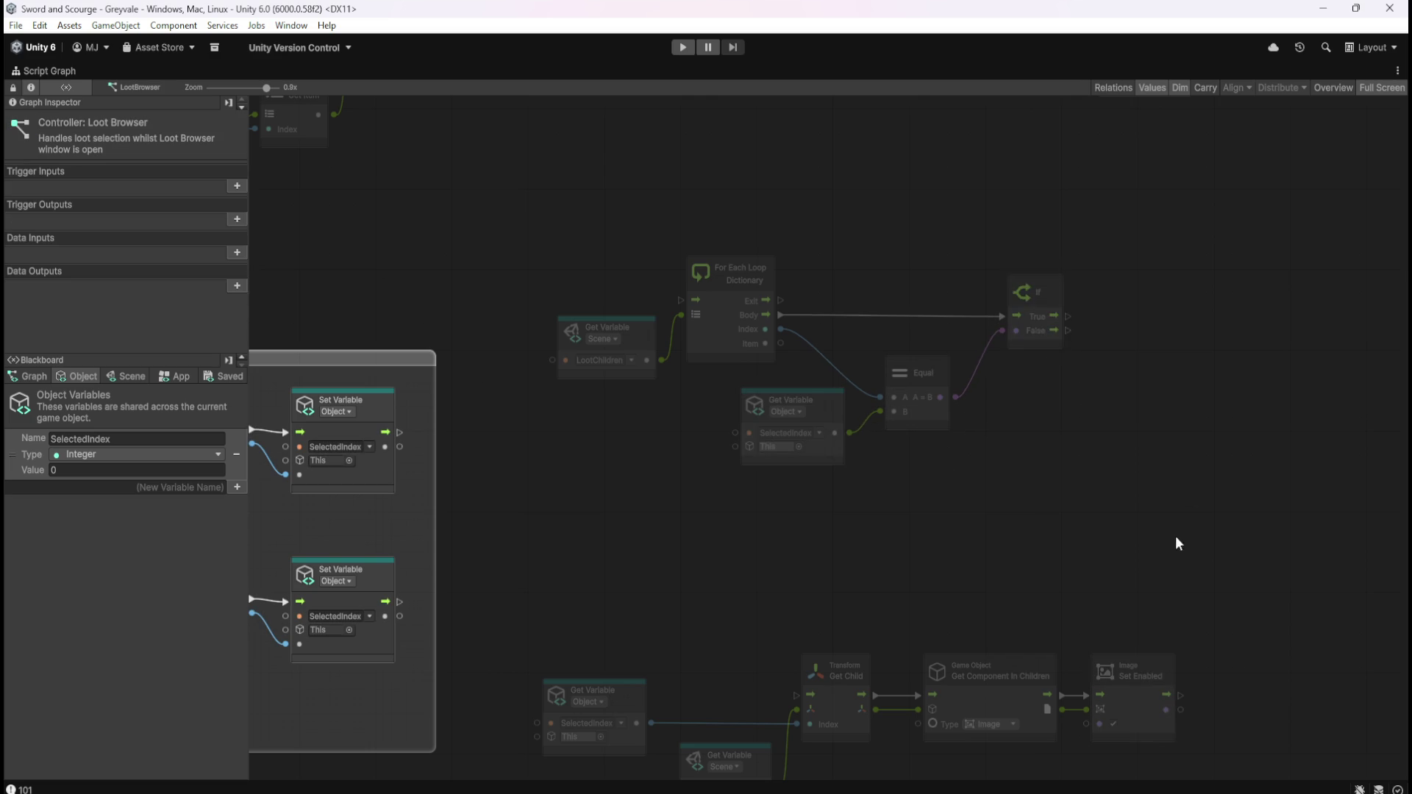
mouse_move(1175, 542)
mouse_down()
mouse_move(1055, 393)
mouse_move(1092, 409)
mouse_up()
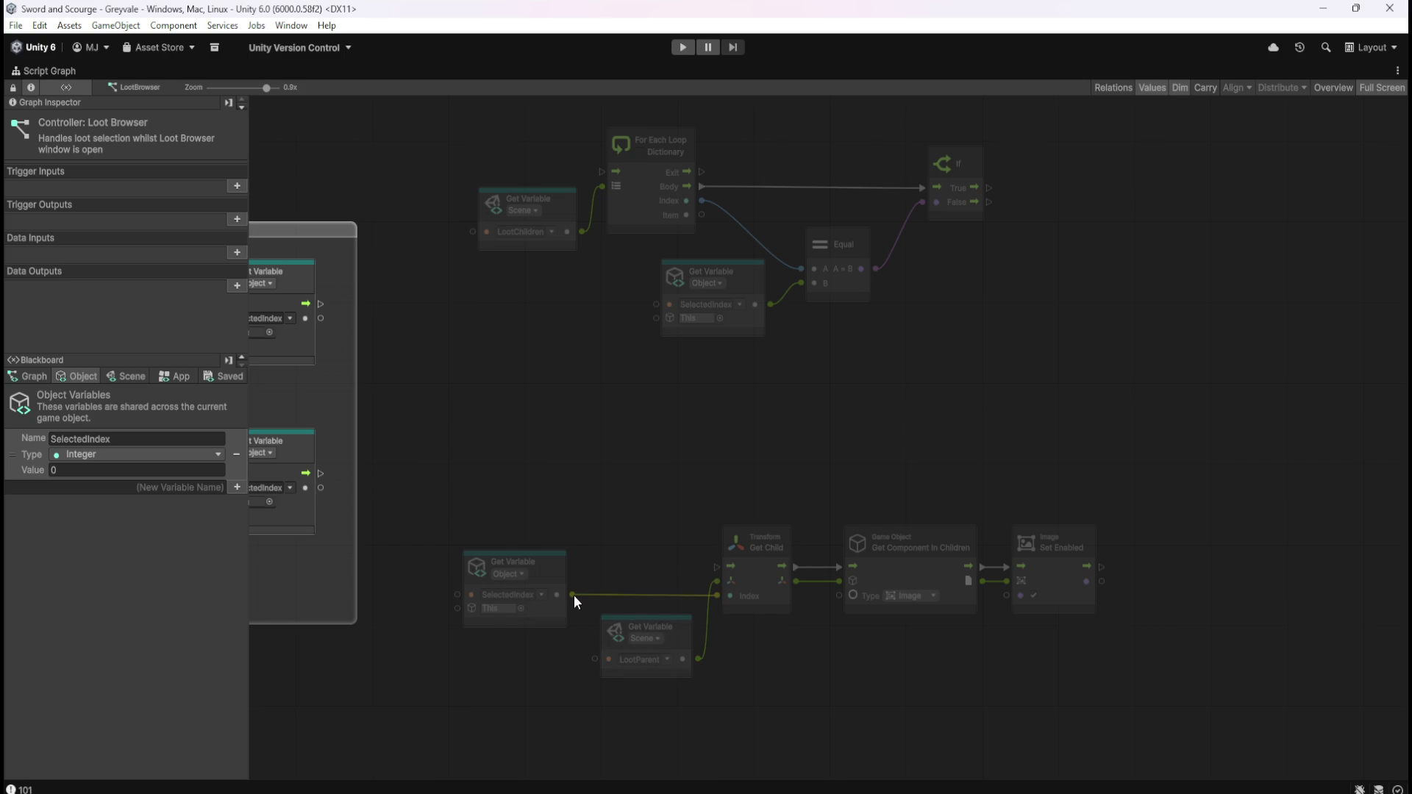
drag(870, 412, 898, 440)
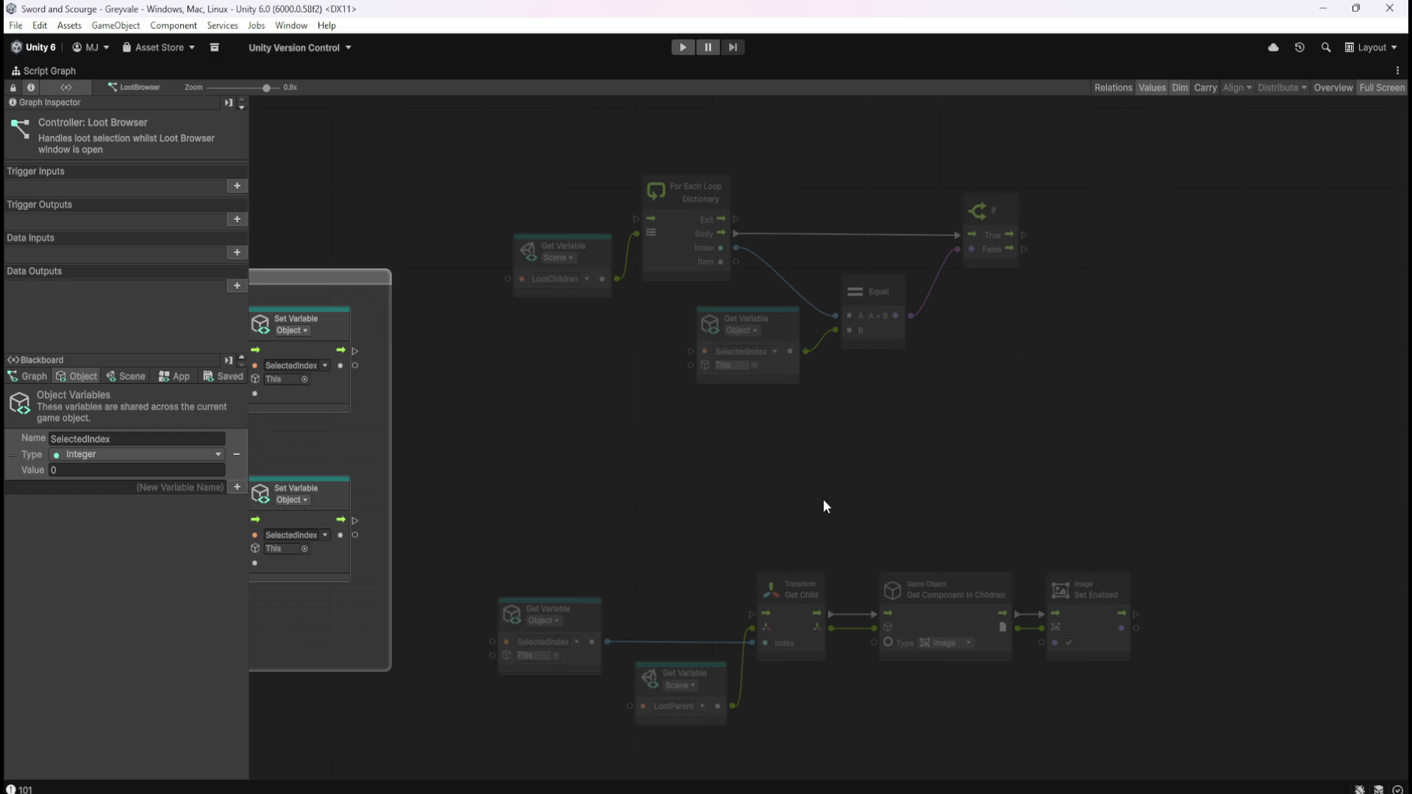
- Duplicate the Get Child, Get Component In Children and Set Enabled chain
click(791, 625)
ctrl+click(925, 616)
ctrl+click(1114, 625)
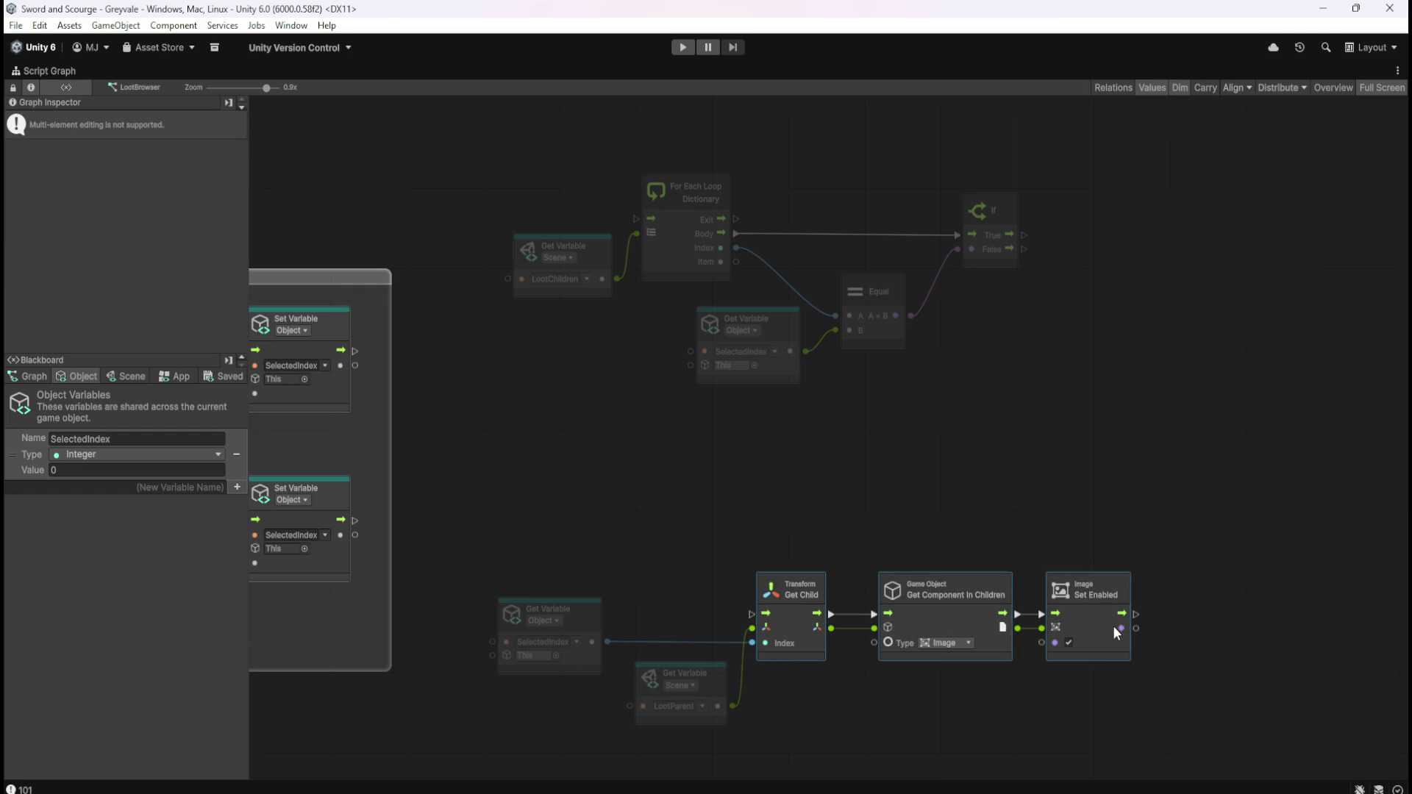
key(ctrl+d)
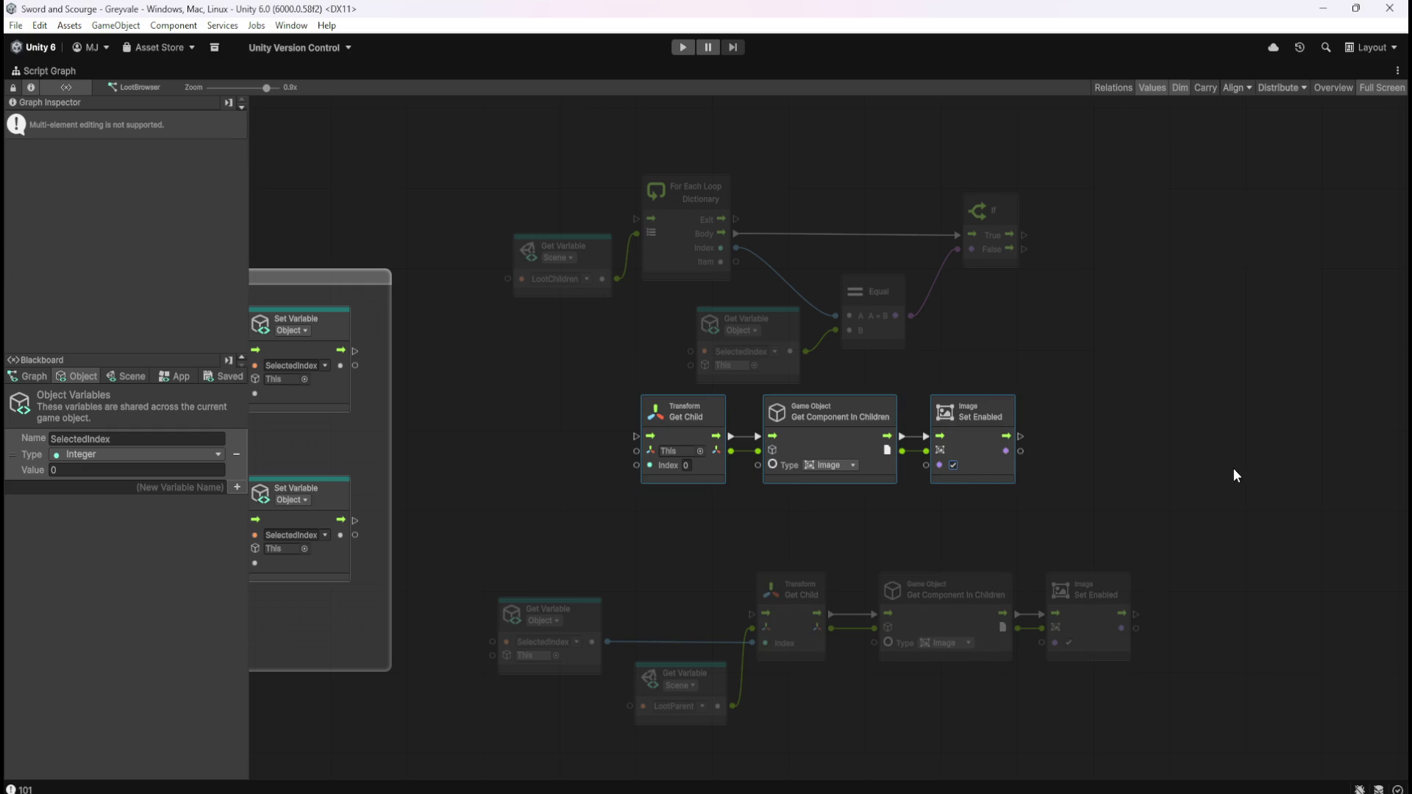
drag(985, 453, 1285, 443)
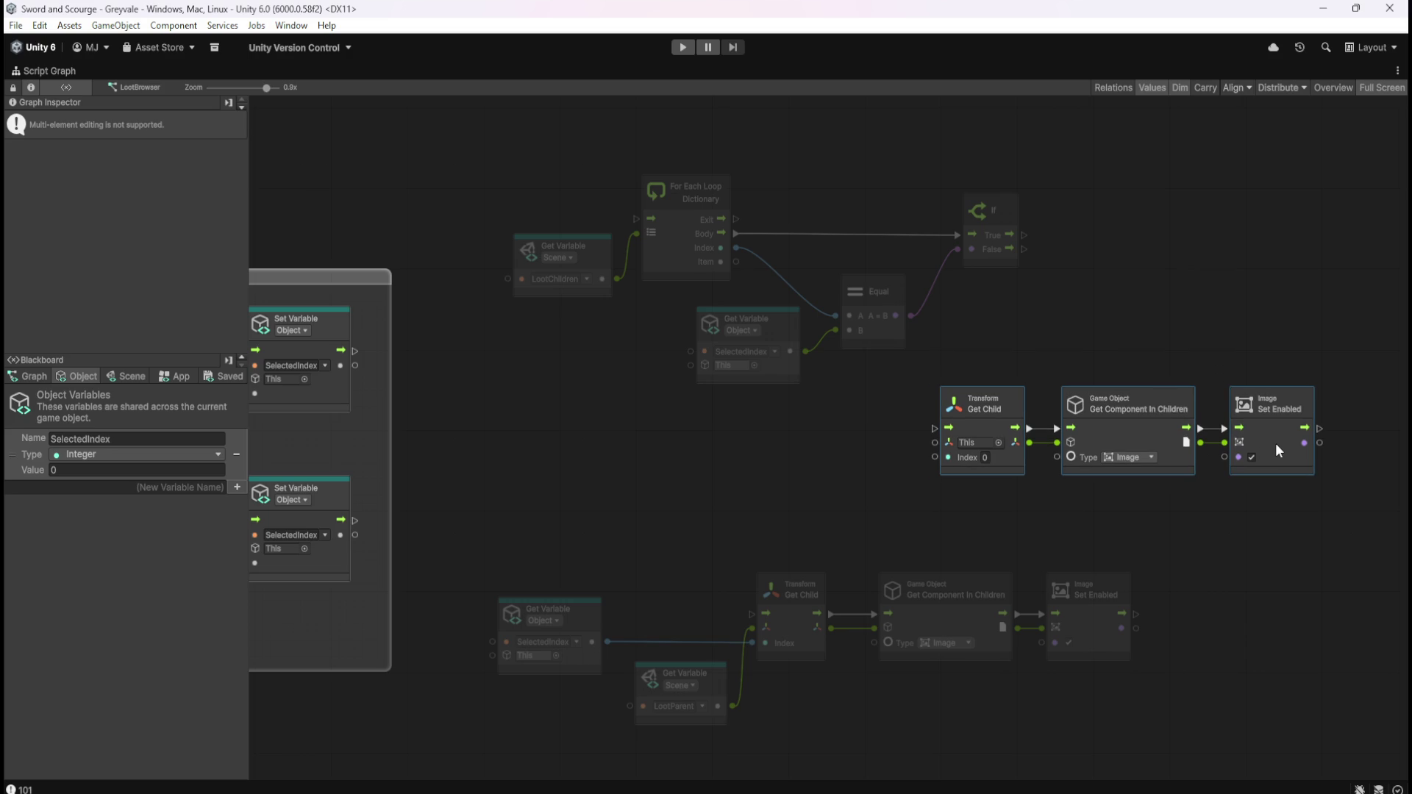
drag(1140, 312, 1053, 324)
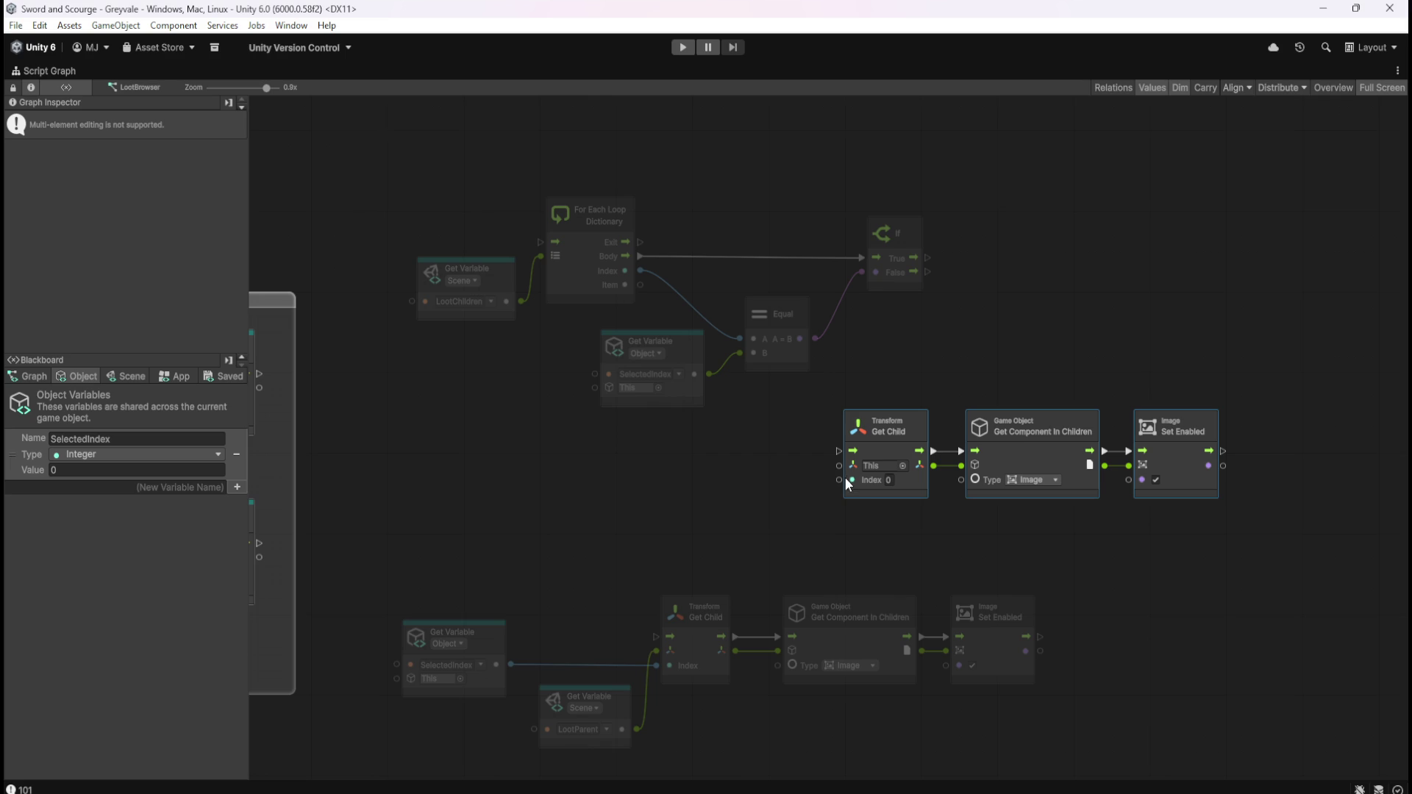
- Feed SelectedIndex into the copied Get Child Index, move the chain up, and connect If True
mouse_move(840, 480)
mouse_down()
mouse_move(788, 466)
mouse_move(712, 376)
mouse_up()
drag(894, 353, 1181, 465)
drag(1034, 460, 1164, 266)
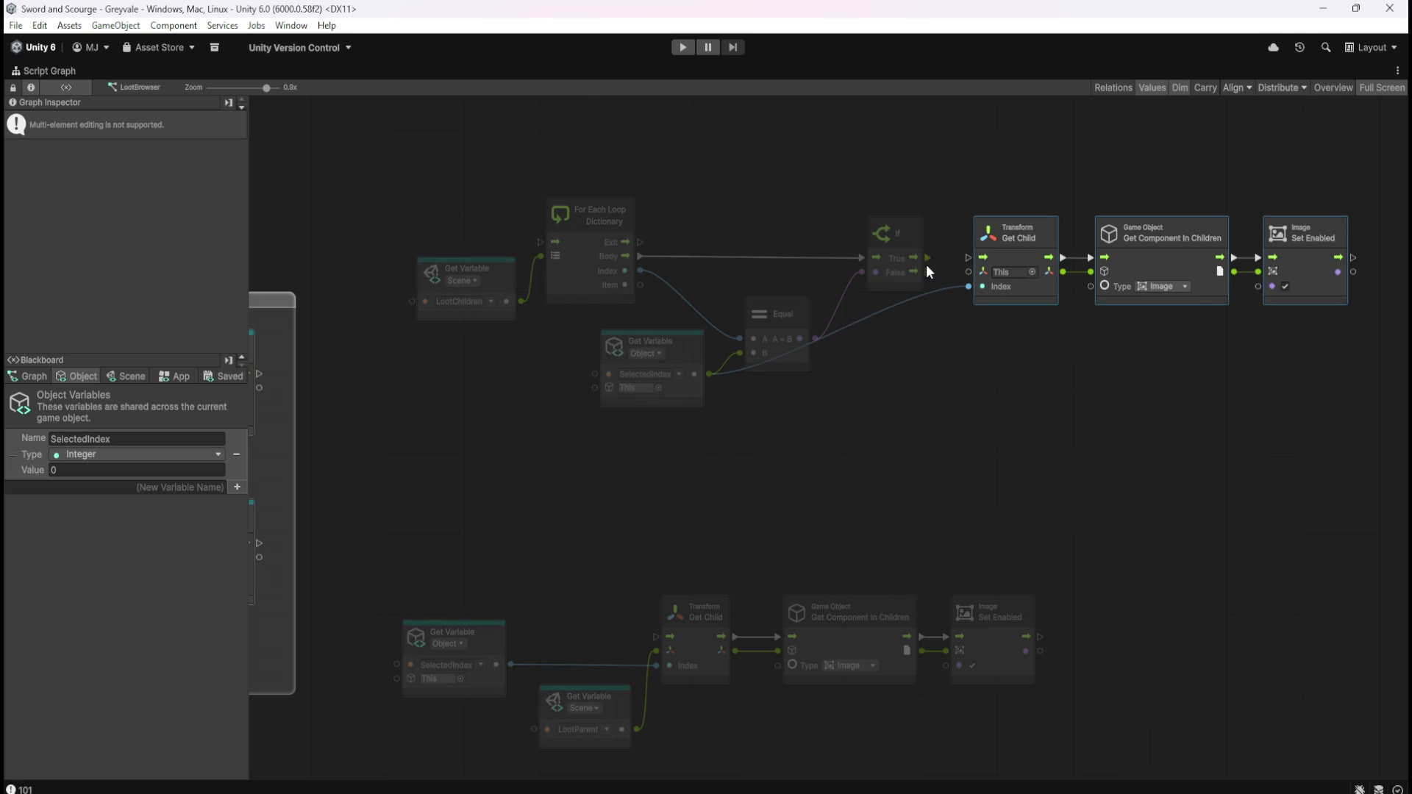
drag(927, 266, 968, 257)
- Paste a second chain on If False, indexed by SelectedIndex, with Set Enabled unticked
scroll(1049, 438, right, 3)
drag(840, 159, 1208, 321)
key(ctrl+c)
key(ctrl+v)
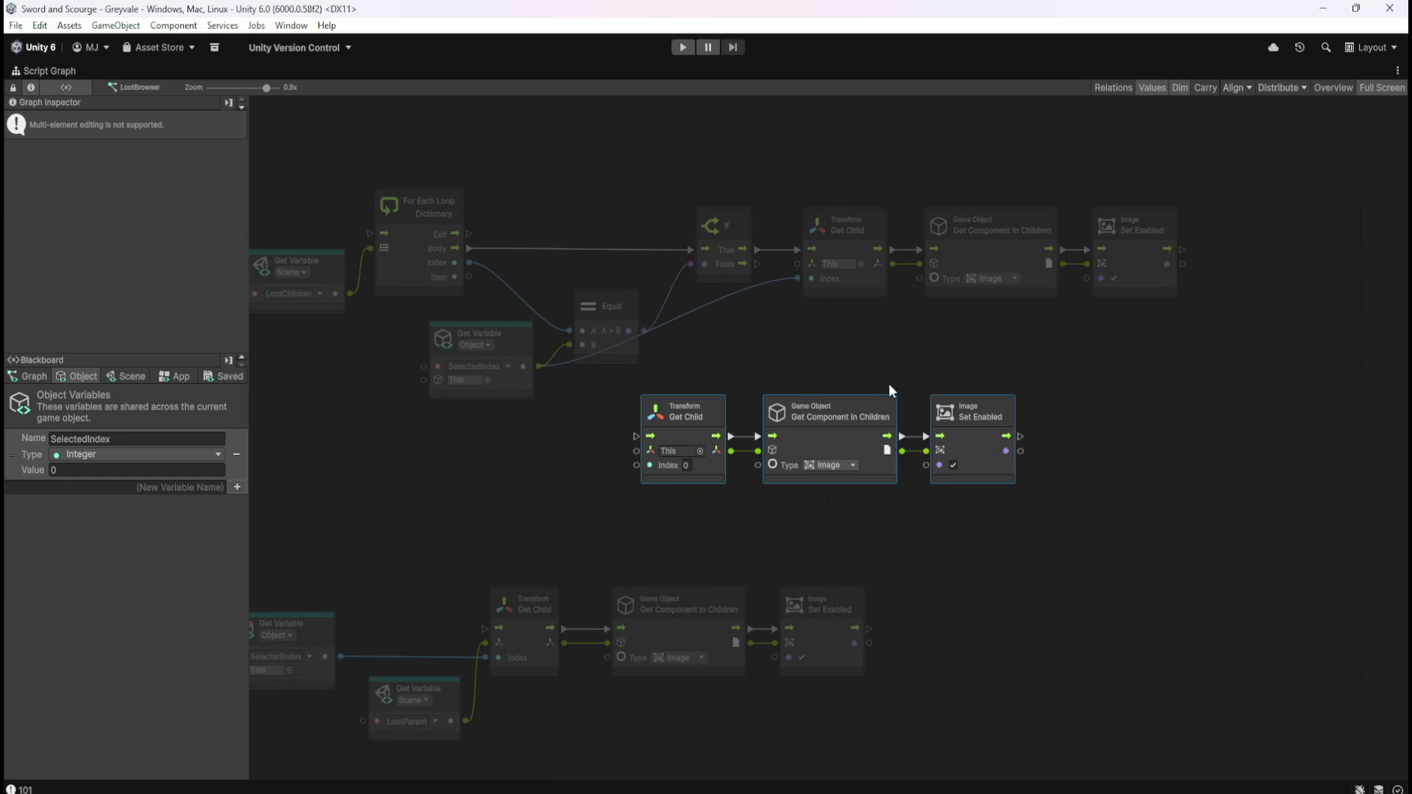
mouse_move(886, 403)
mouse_down()
mouse_move(989, 380)
mouse_move(1071, 323)
mouse_move(1047, 321)
mouse_up()
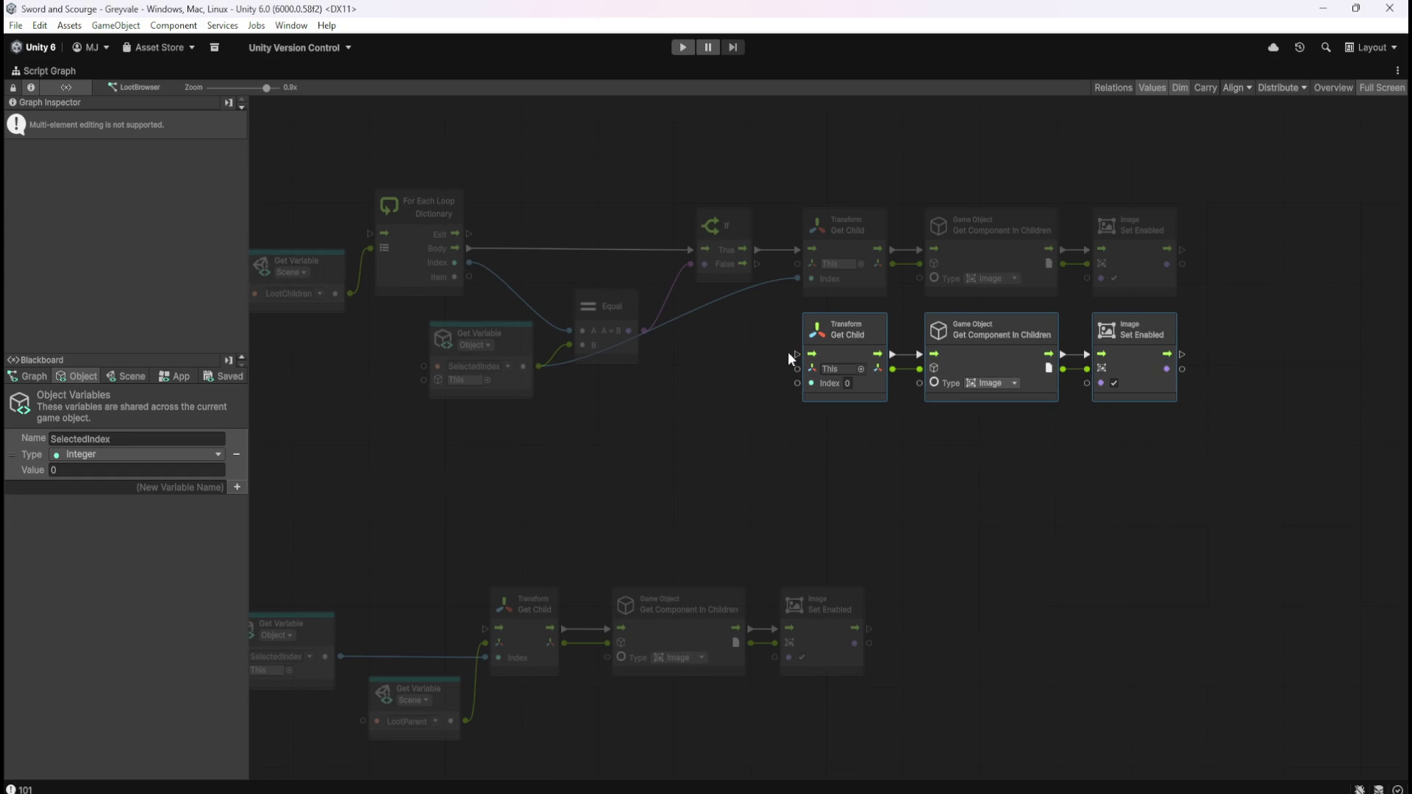
mouse_move(757, 264)
mouse_down()
mouse_move(774, 266)
mouse_move(796, 354)
mouse_up()
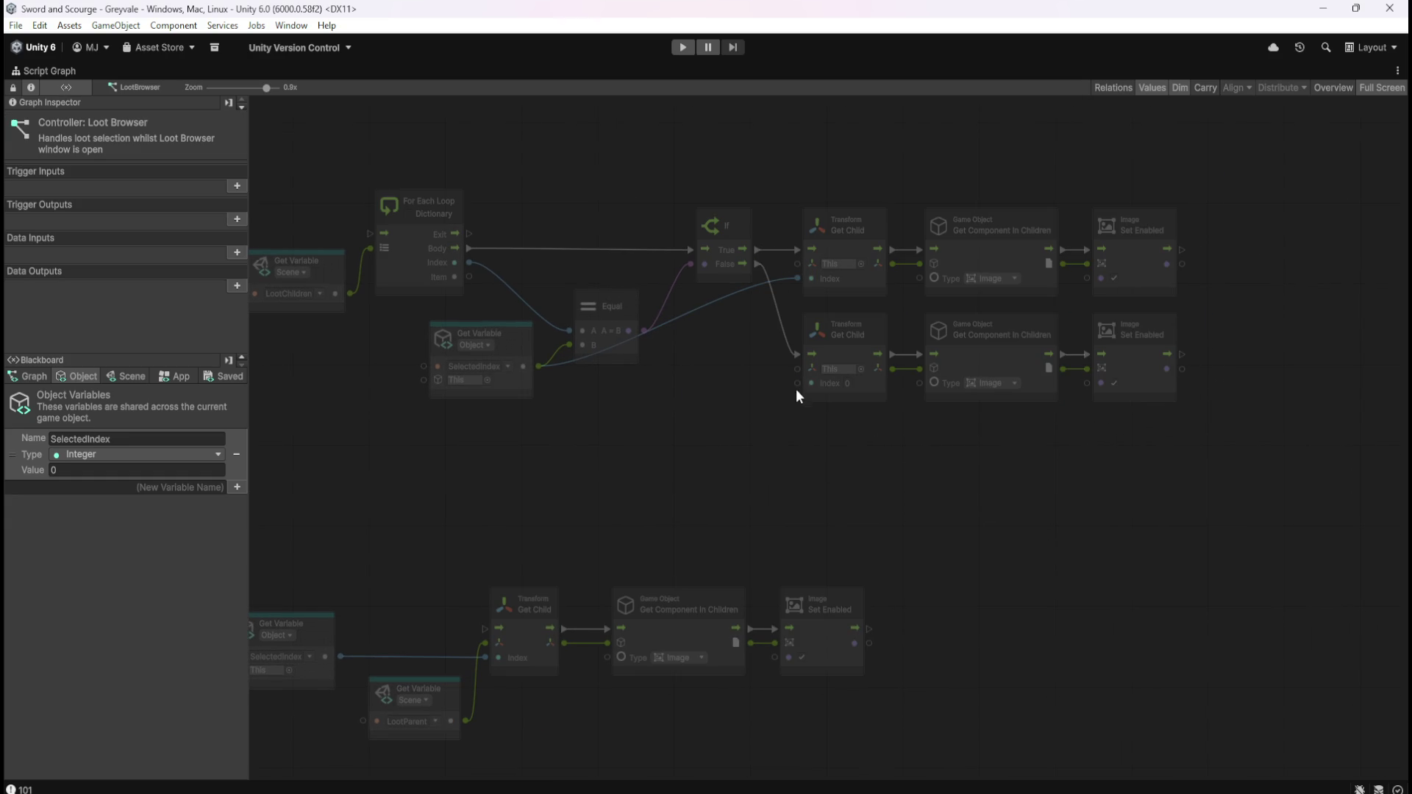
mouse_move(797, 383)
mouse_down()
mouse_move(615, 395)
mouse_move(526, 366)
mouse_up()
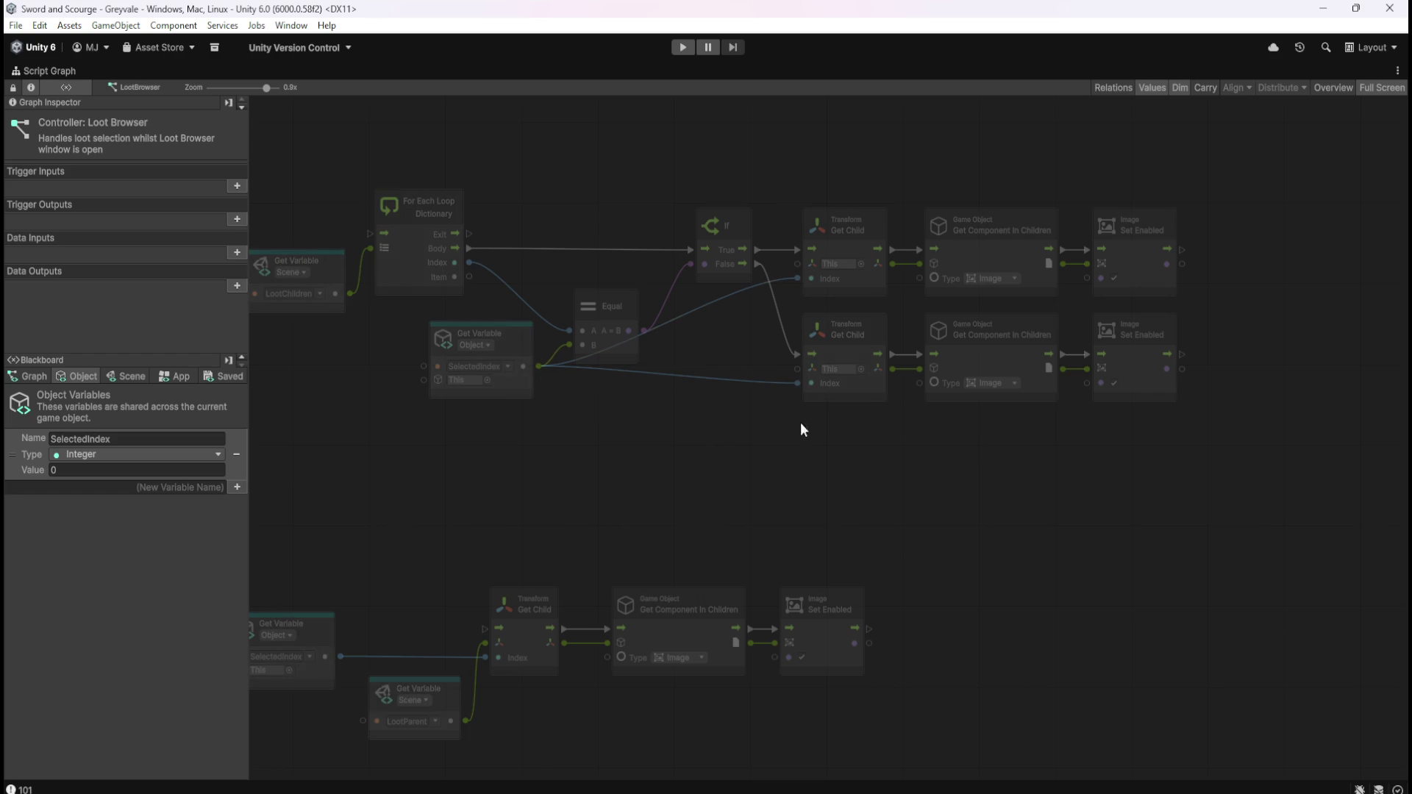
click(1113, 382)
scroll(1008, 493, left, 5)
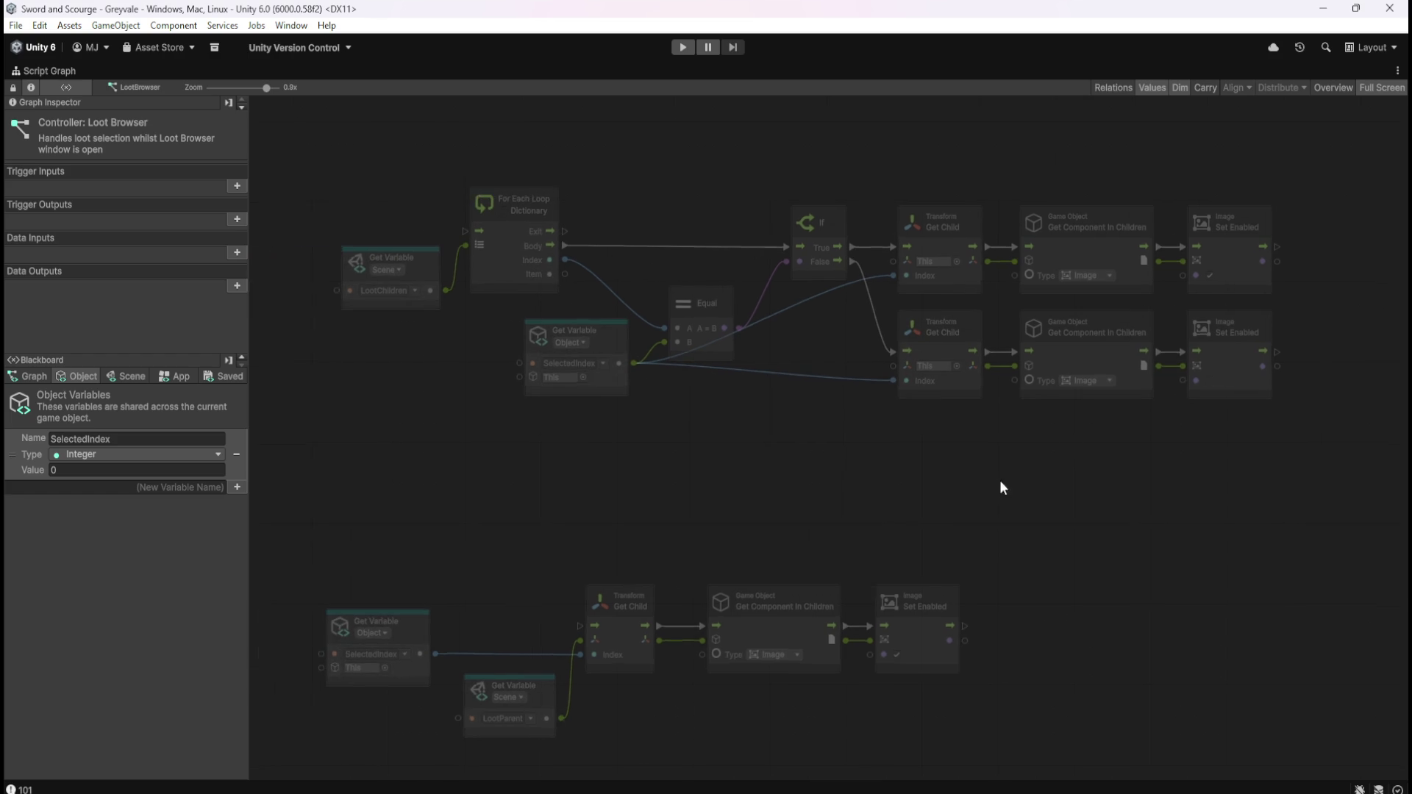
click(510, 267)
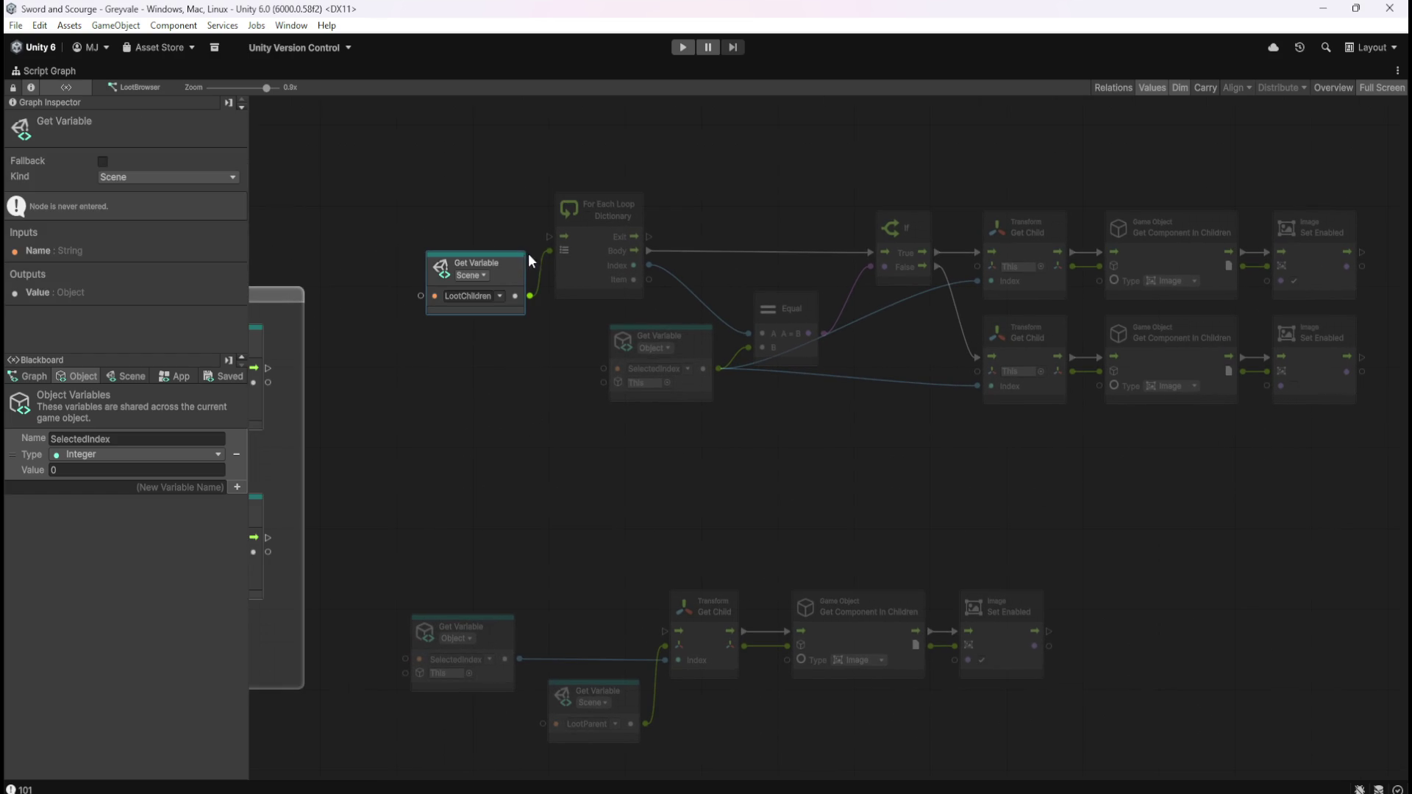
drag(514, 283, 514, 292)
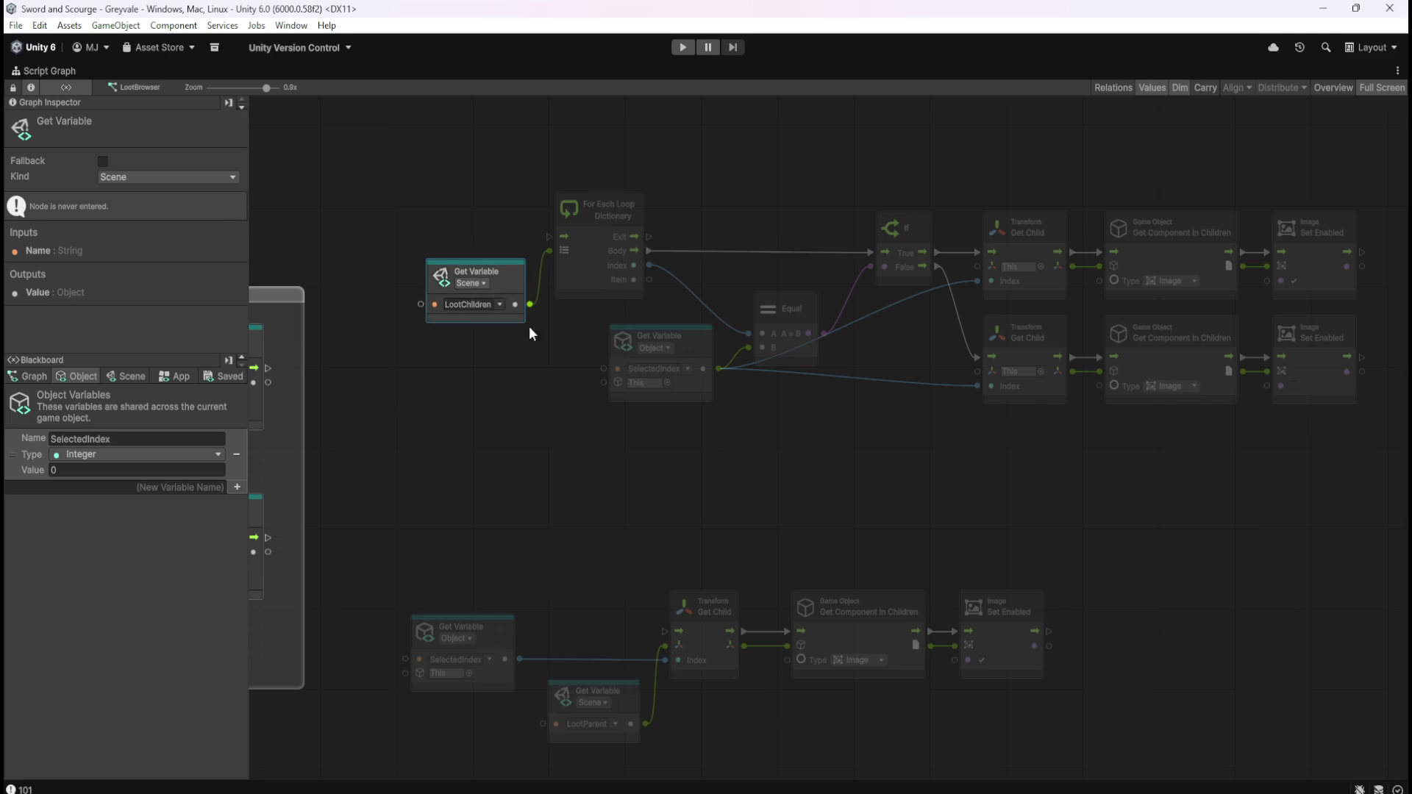
click(531, 329)
mouse_move(434, 138)
mouse_down()
mouse_move(653, 225)
mouse_move(666, 301)
mouse_up()
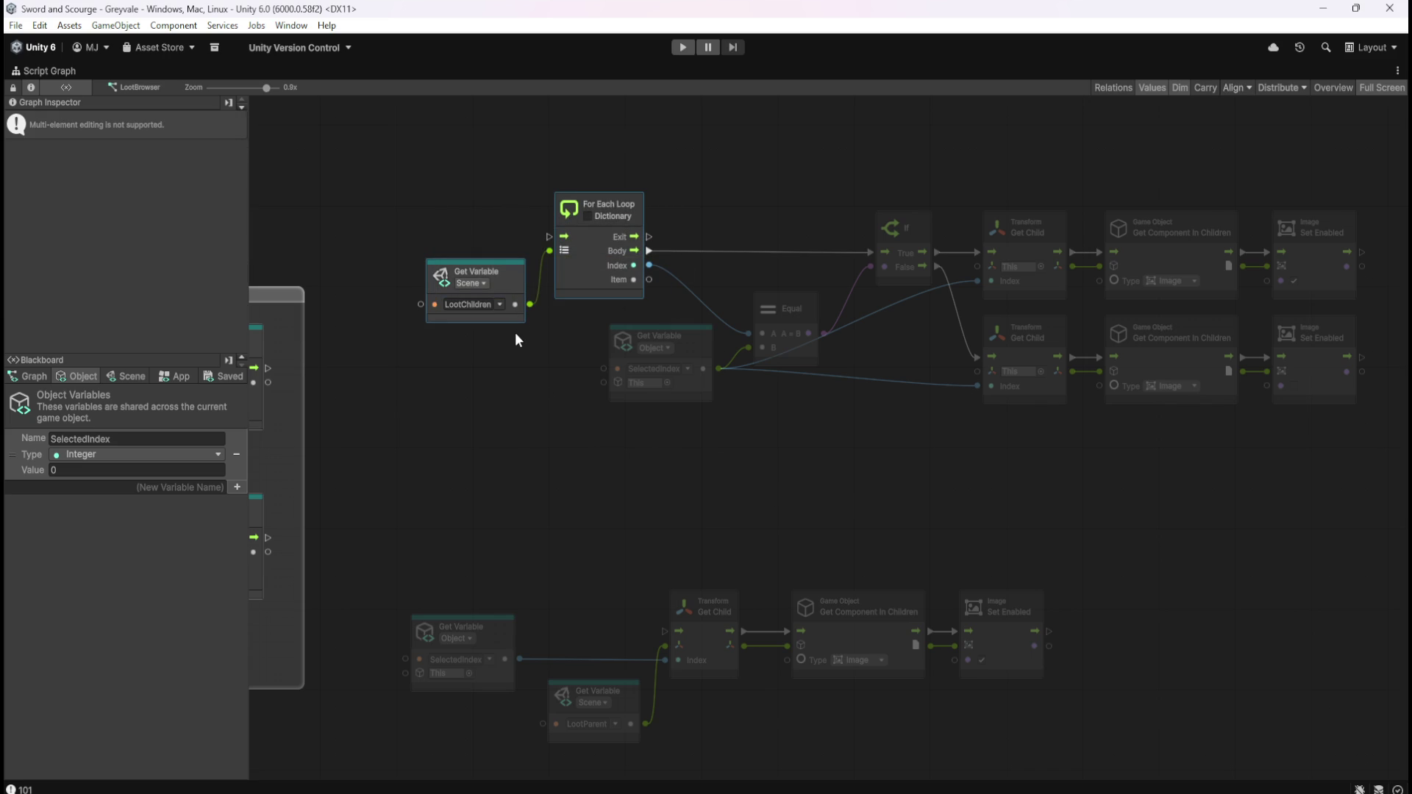
click(832, 461)
click(700, 357)
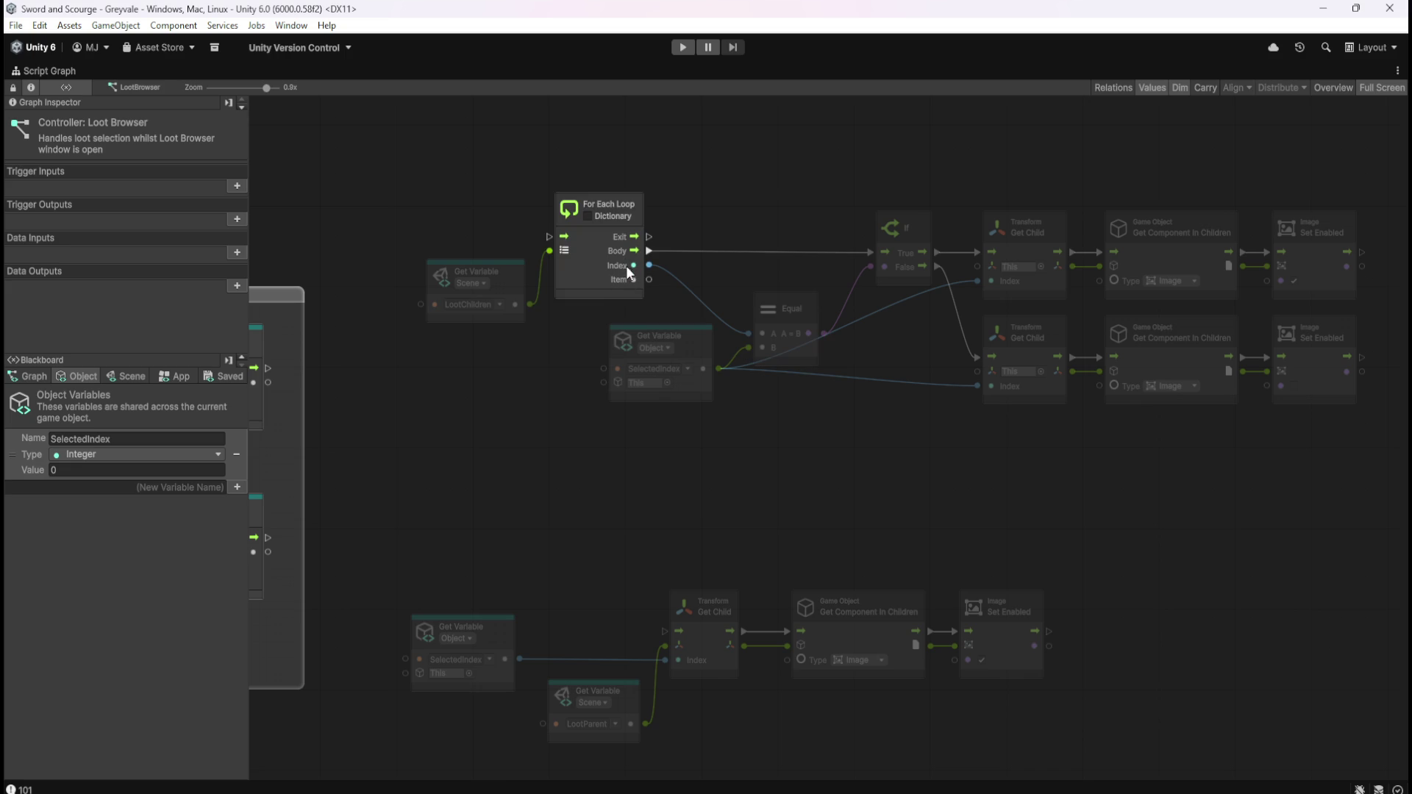
drag(861, 435, 733, 484)
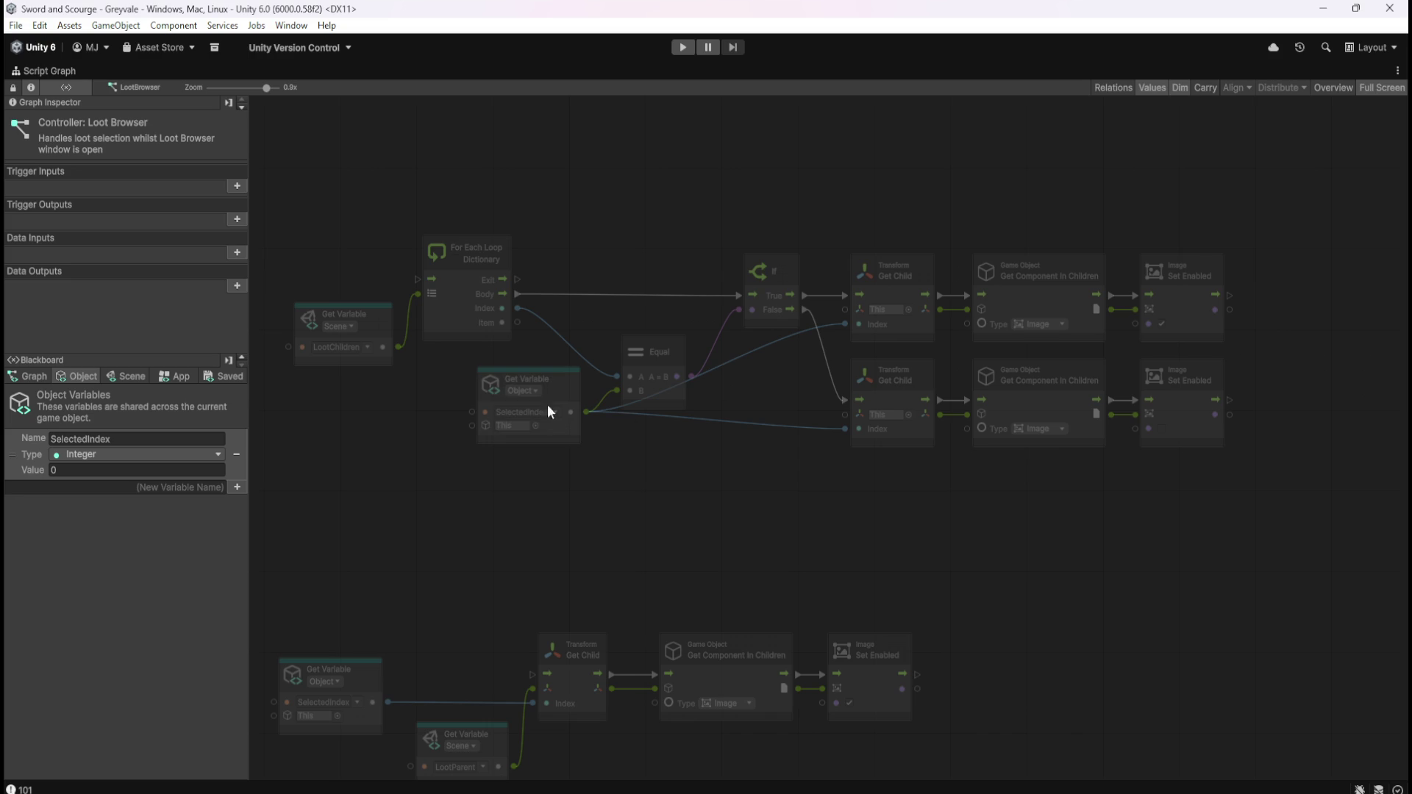
drag(876, 205, 1267, 321)
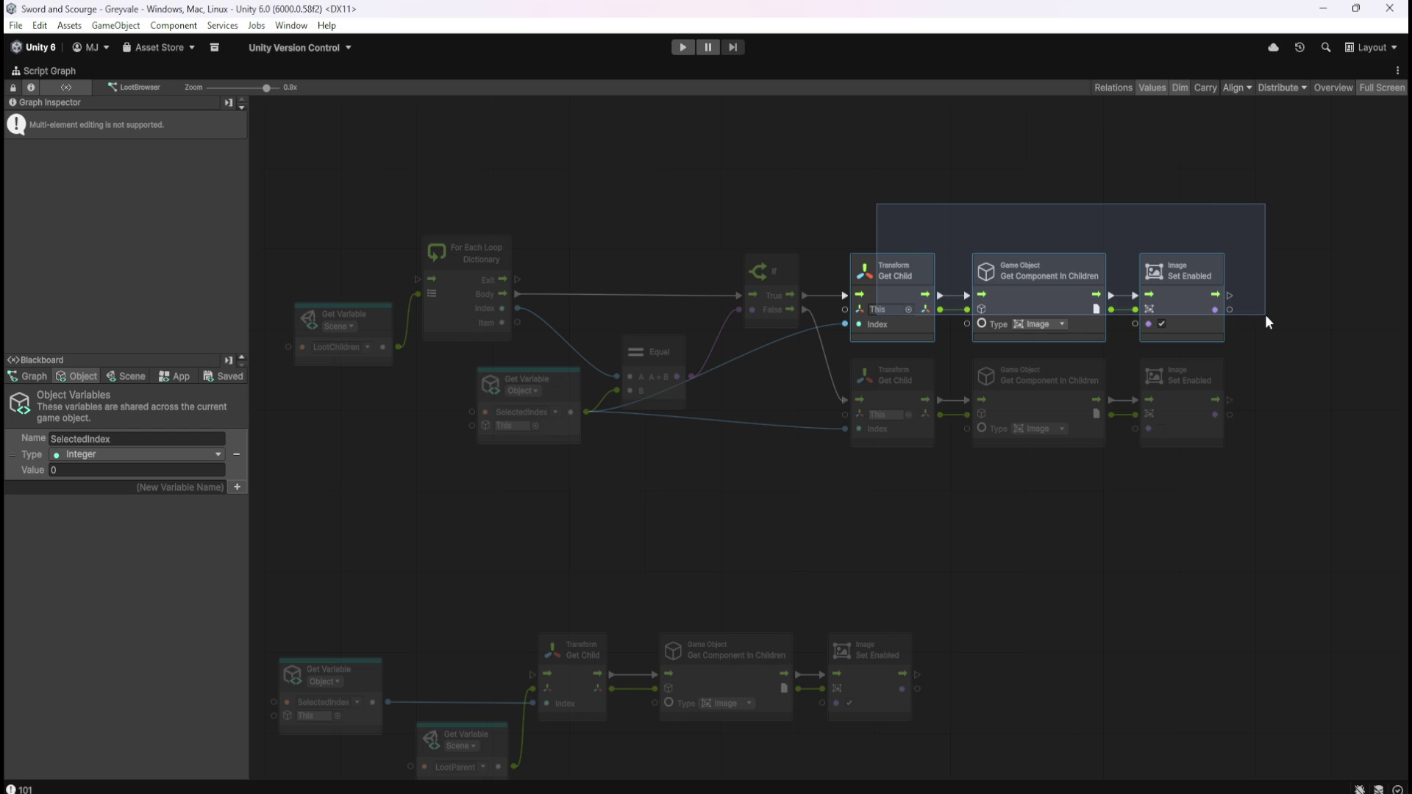
drag(1266, 321, 1265, 318)
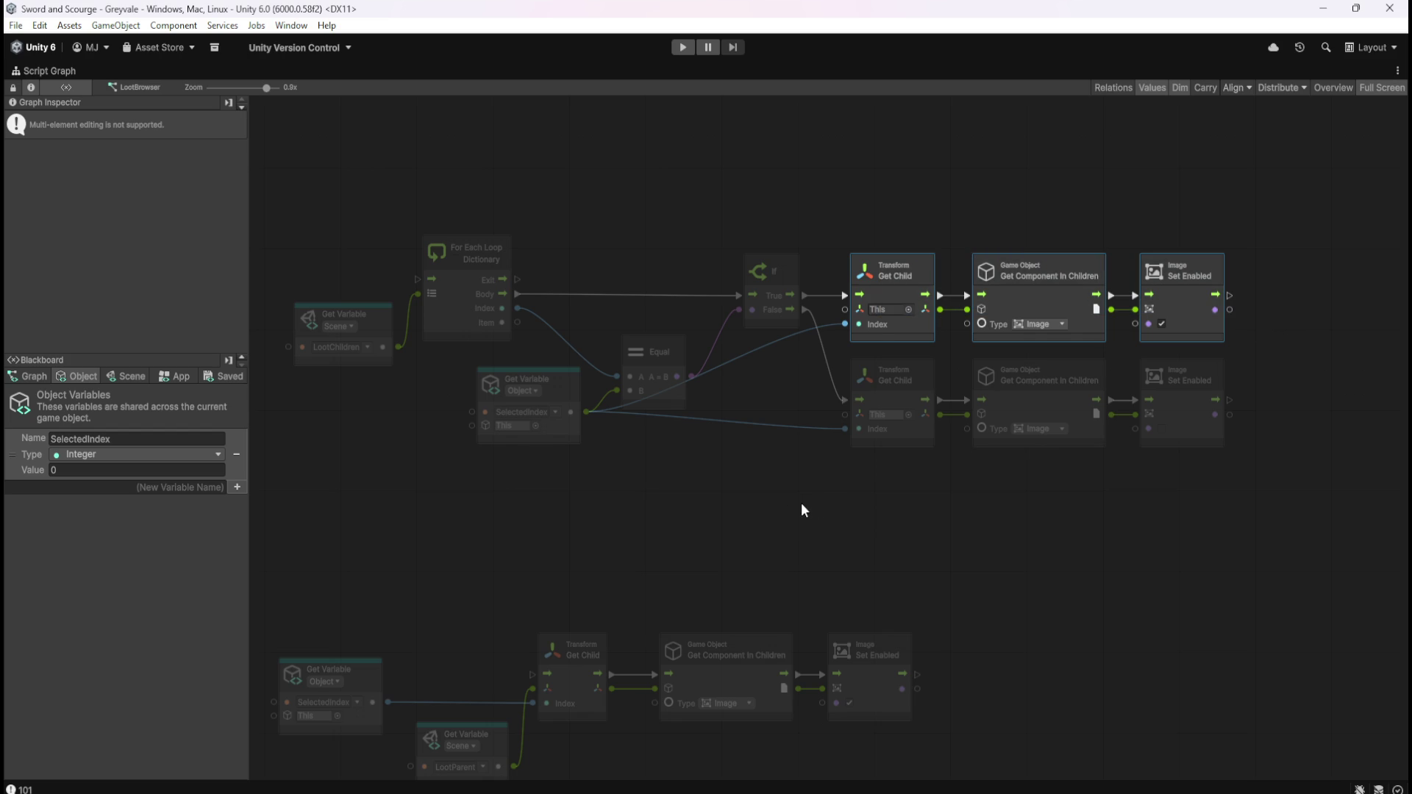
drag(849, 488, 1231, 410)
click(949, 530)
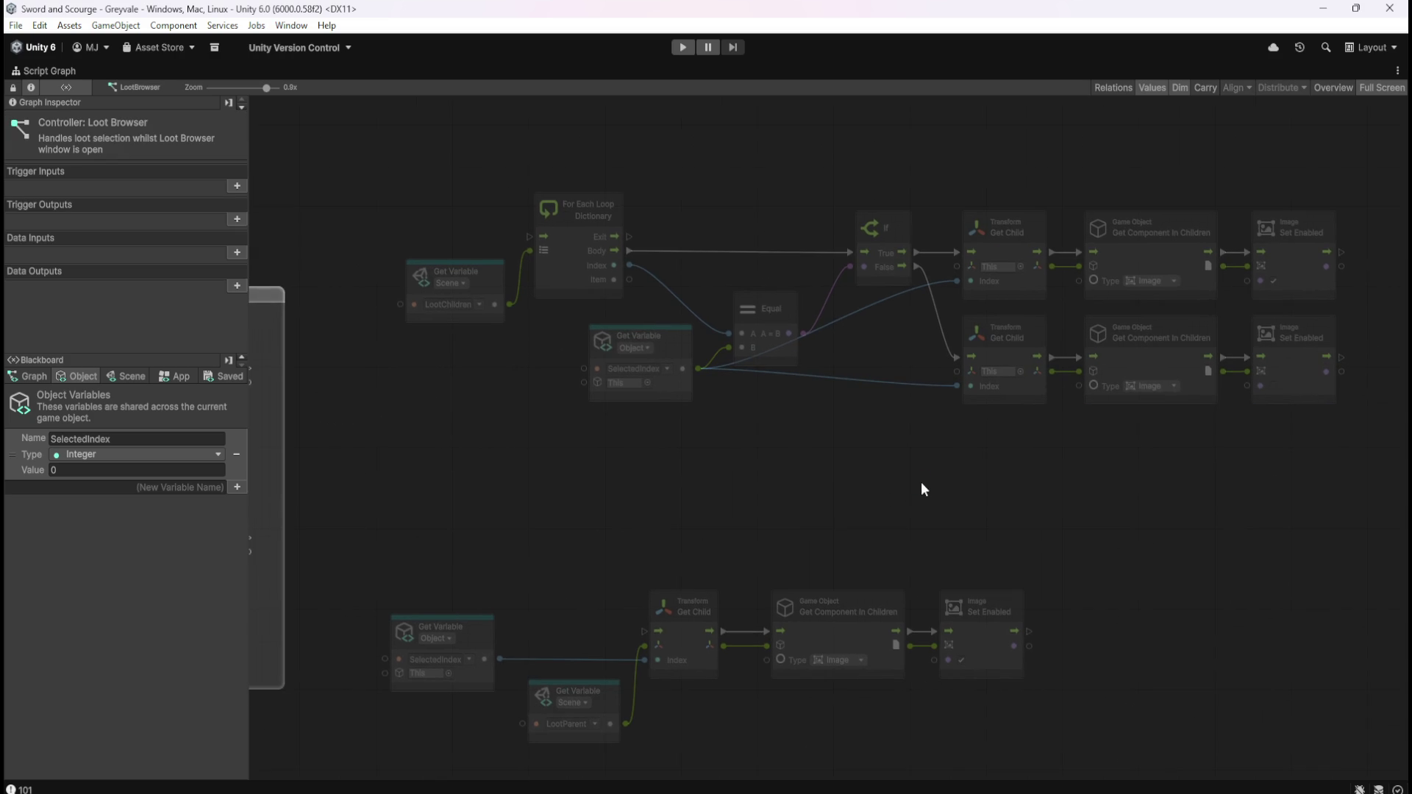
- Shift the bottom Get Child chain nodes to the right
scroll(984, 440, down, 2)
drag(634, 445, 1056, 625)
drag(820, 545, 1008, 564)
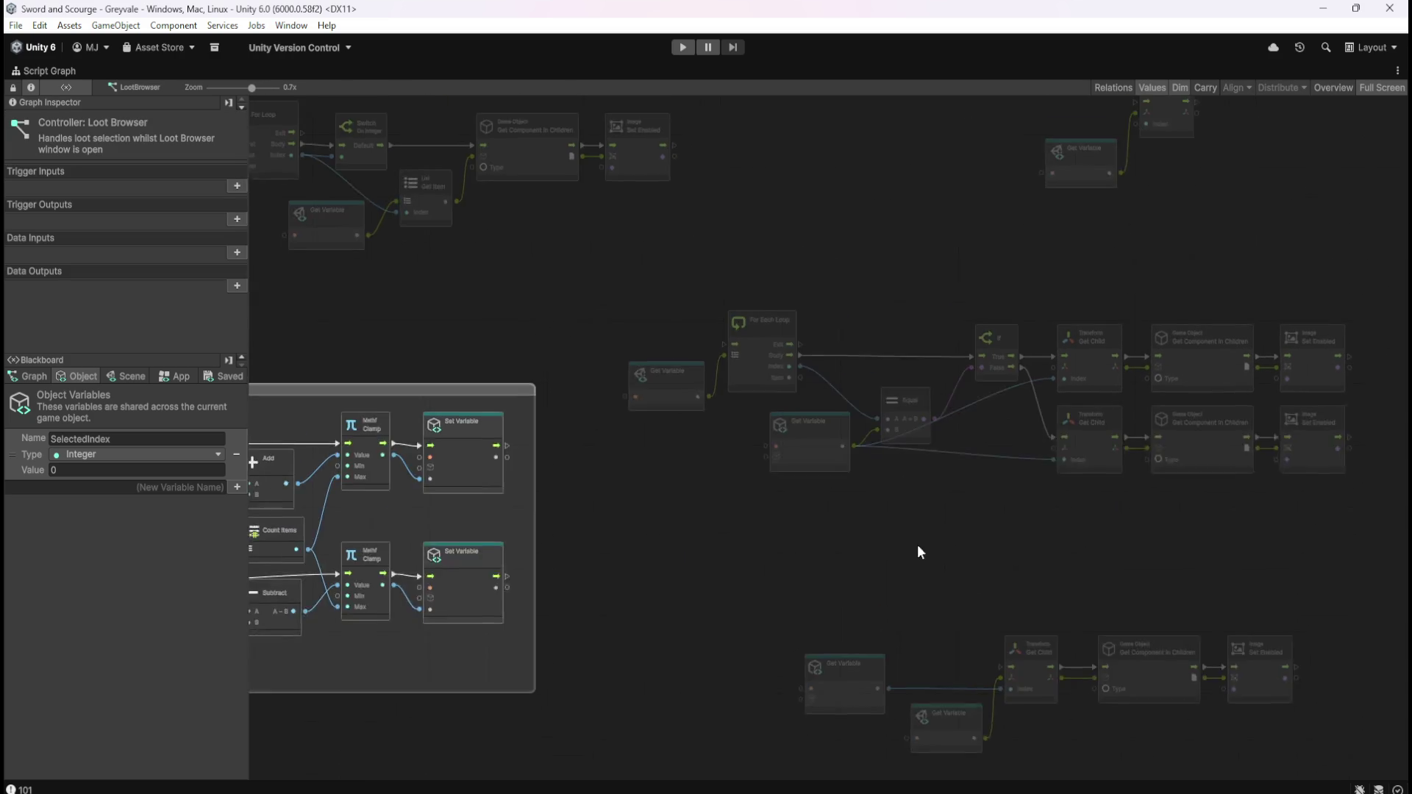
scroll(820, 342, up, 3)
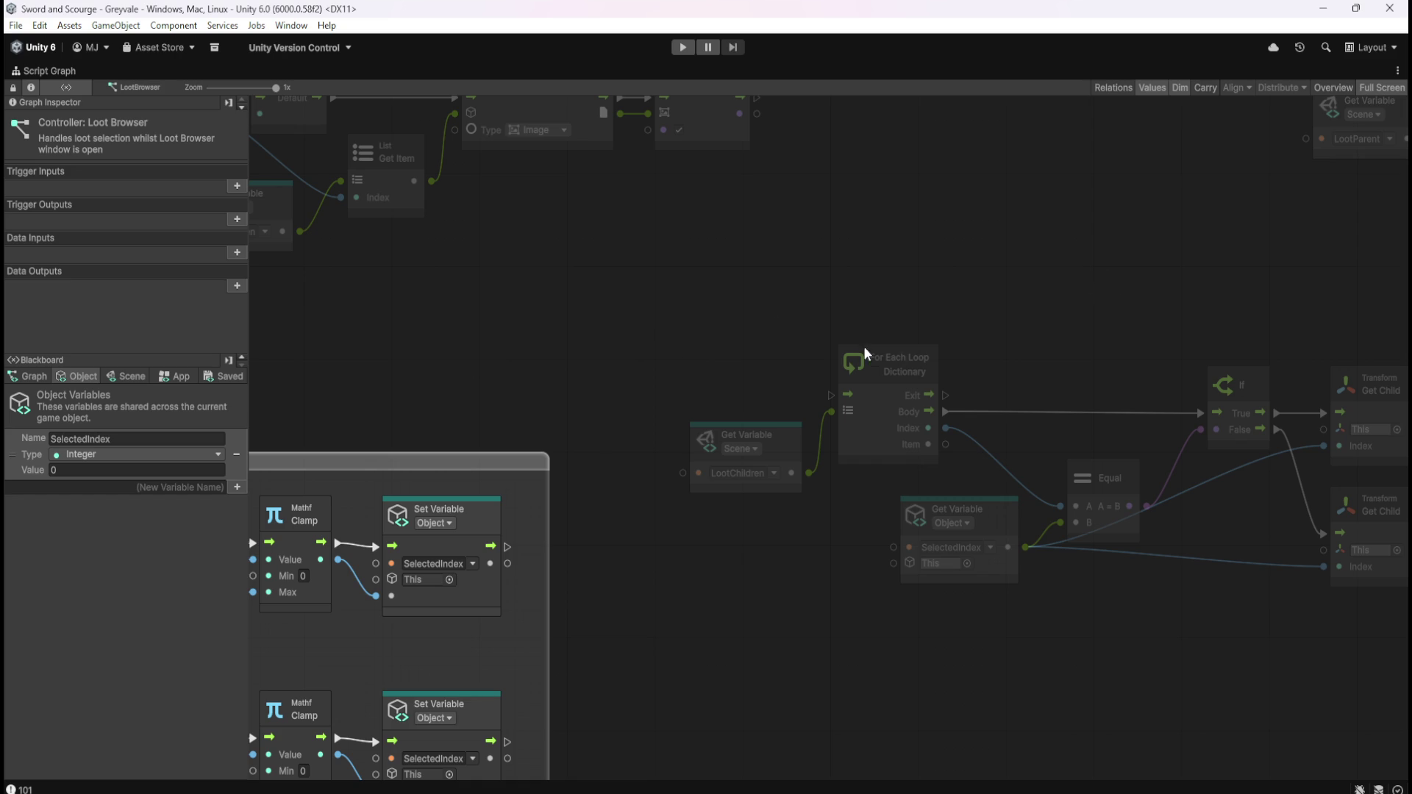
scroll(999, 243, down, 6)
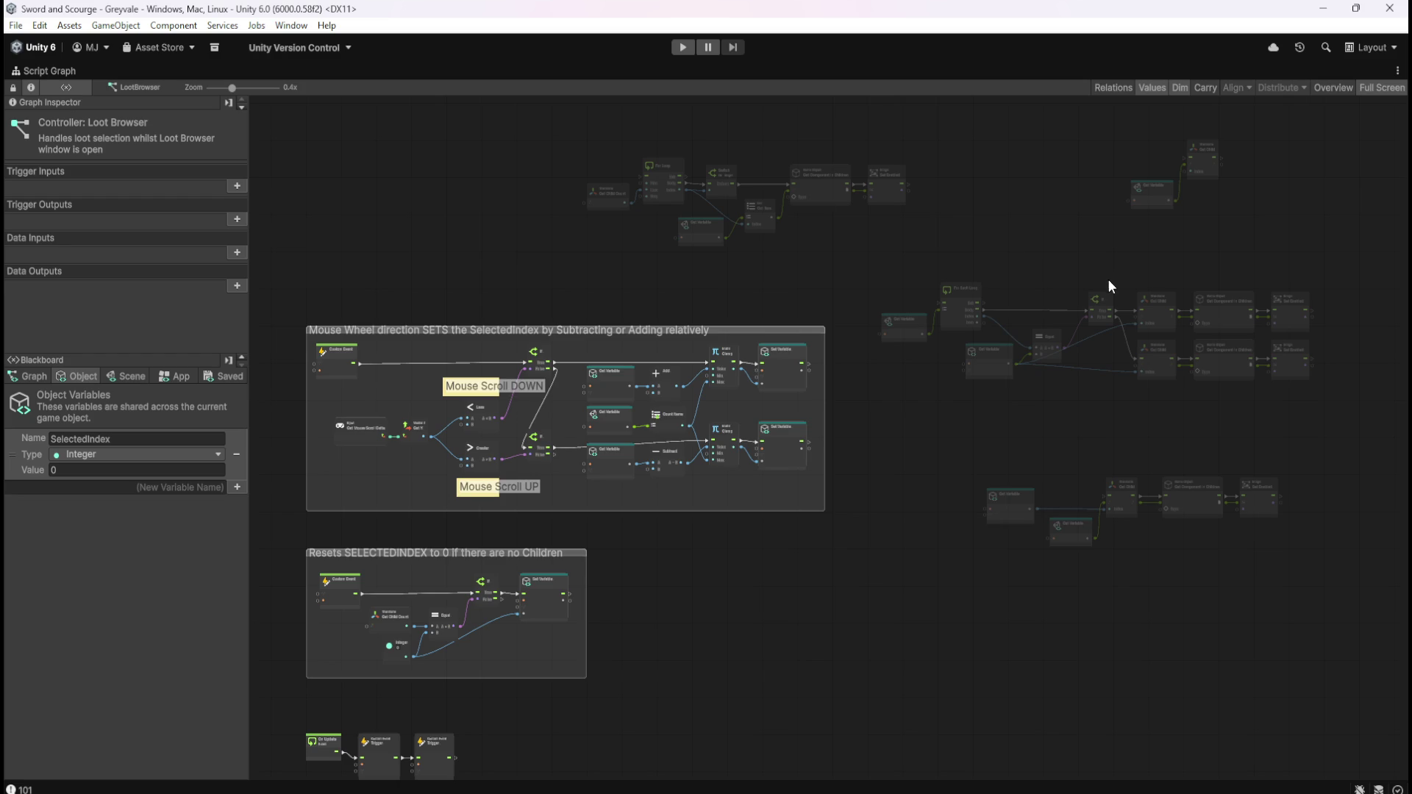
scroll(1106, 276, up, 5)
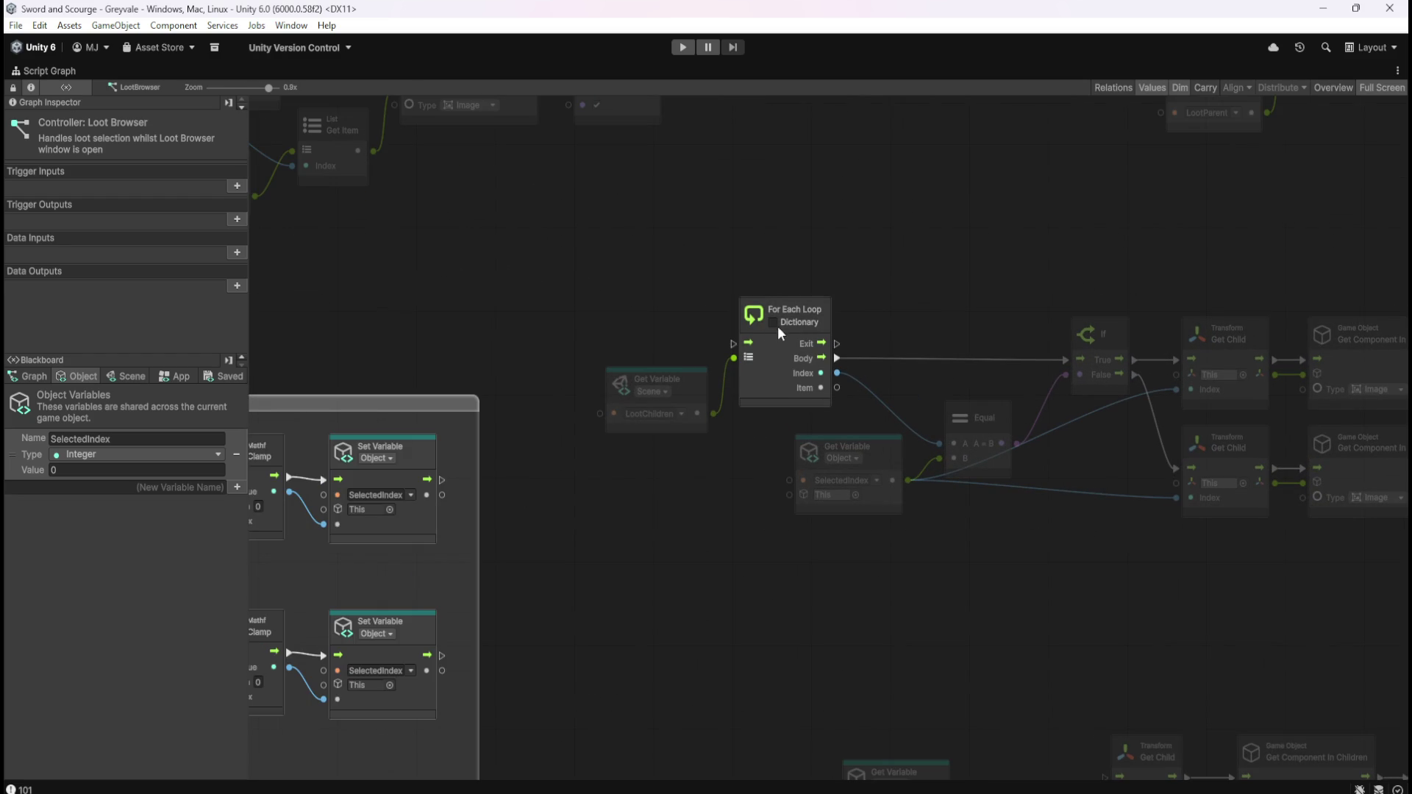
scroll(1030, 252, down, 5)
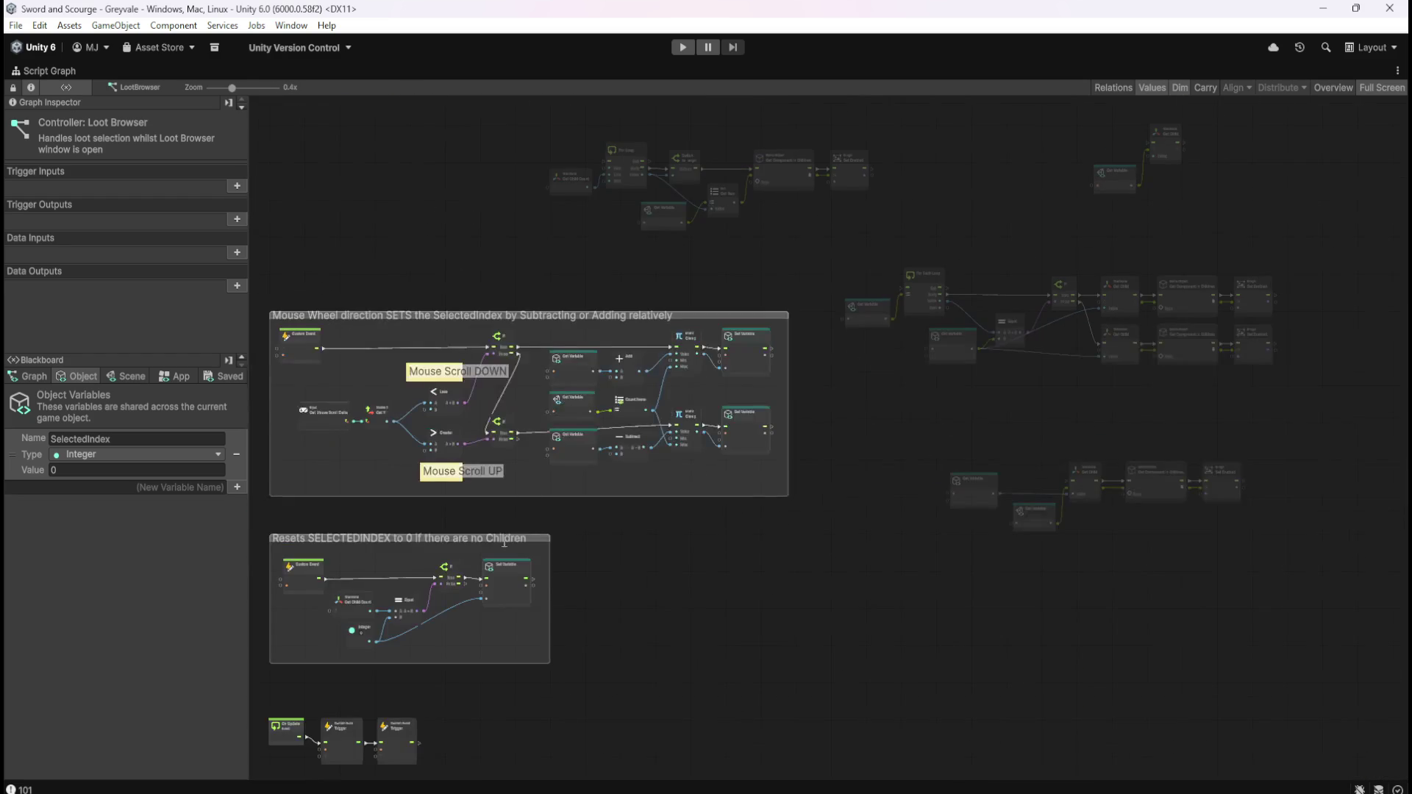
scroll(907, 449, up, 5)
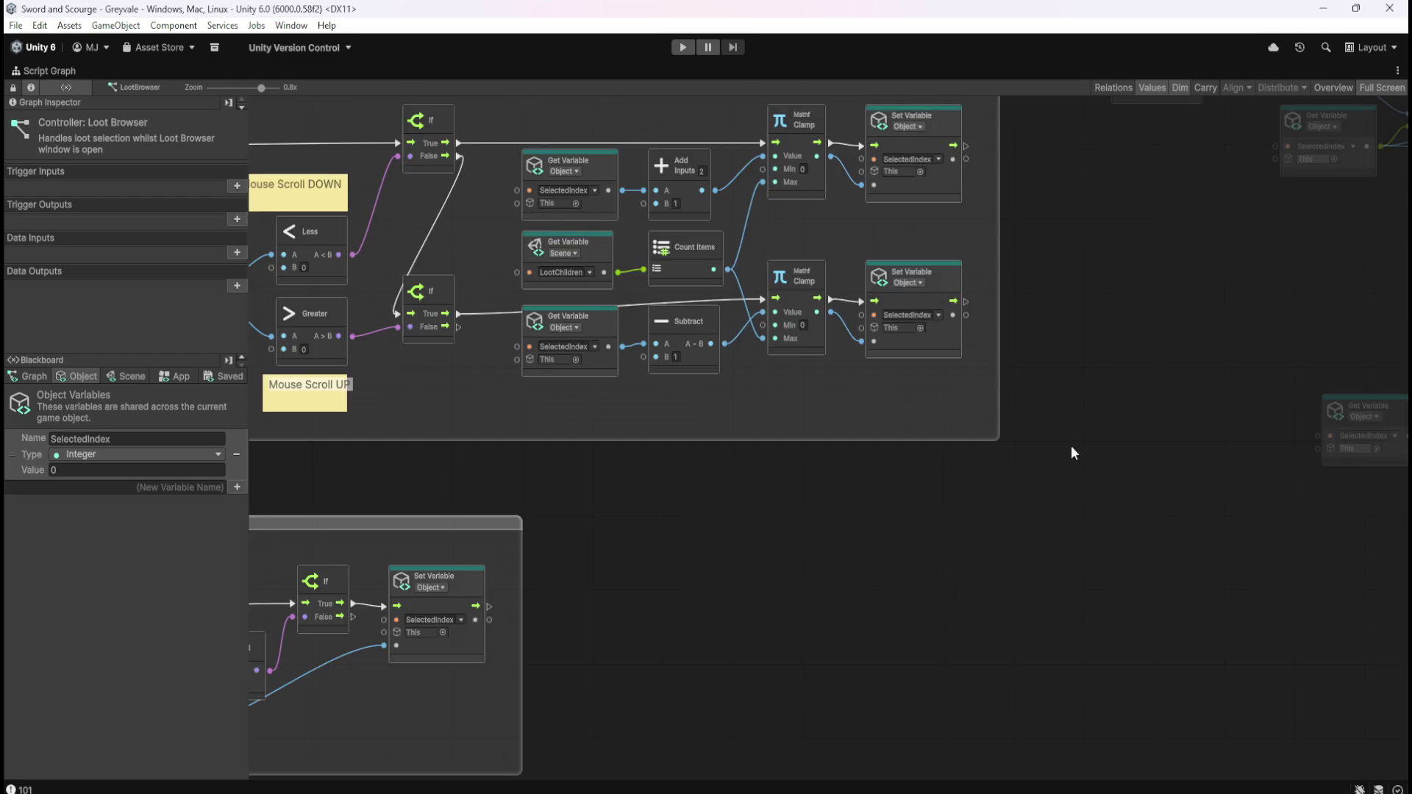
scroll(1071, 444, right, 10)
scroll(1071, 444, up, 6)
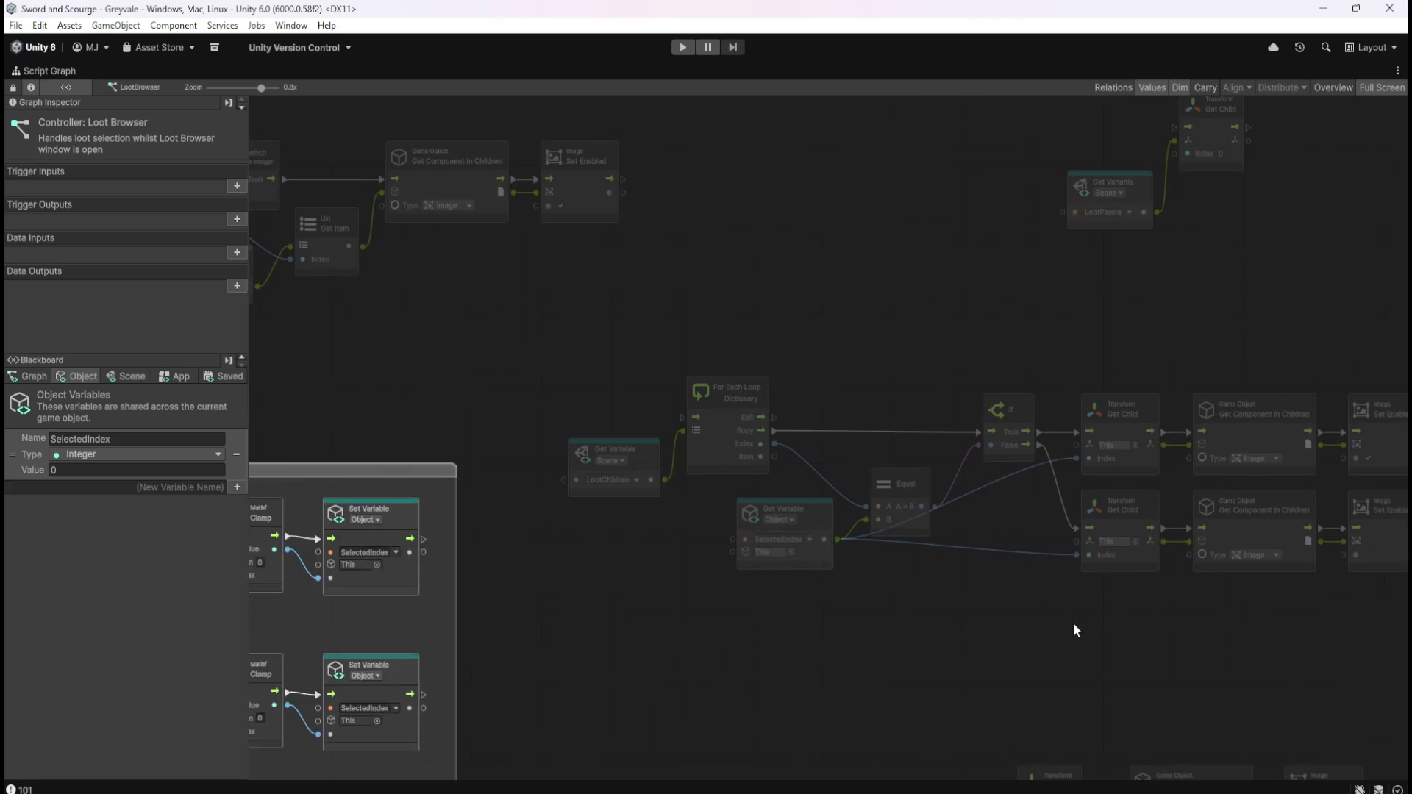
scroll(1029, 618, right, 3)
scroll(691, 471, up, 2)
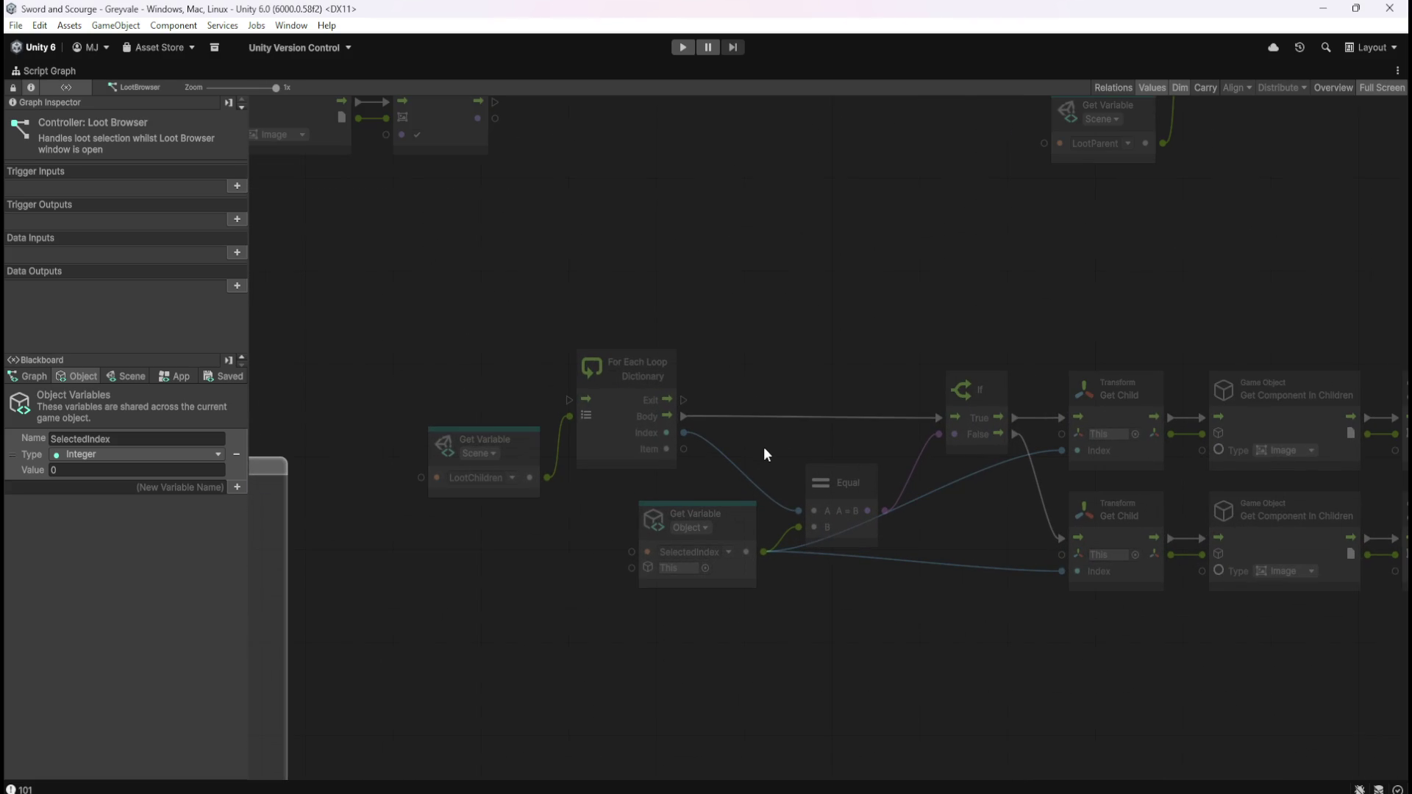
scroll(765, 447, down, 3)
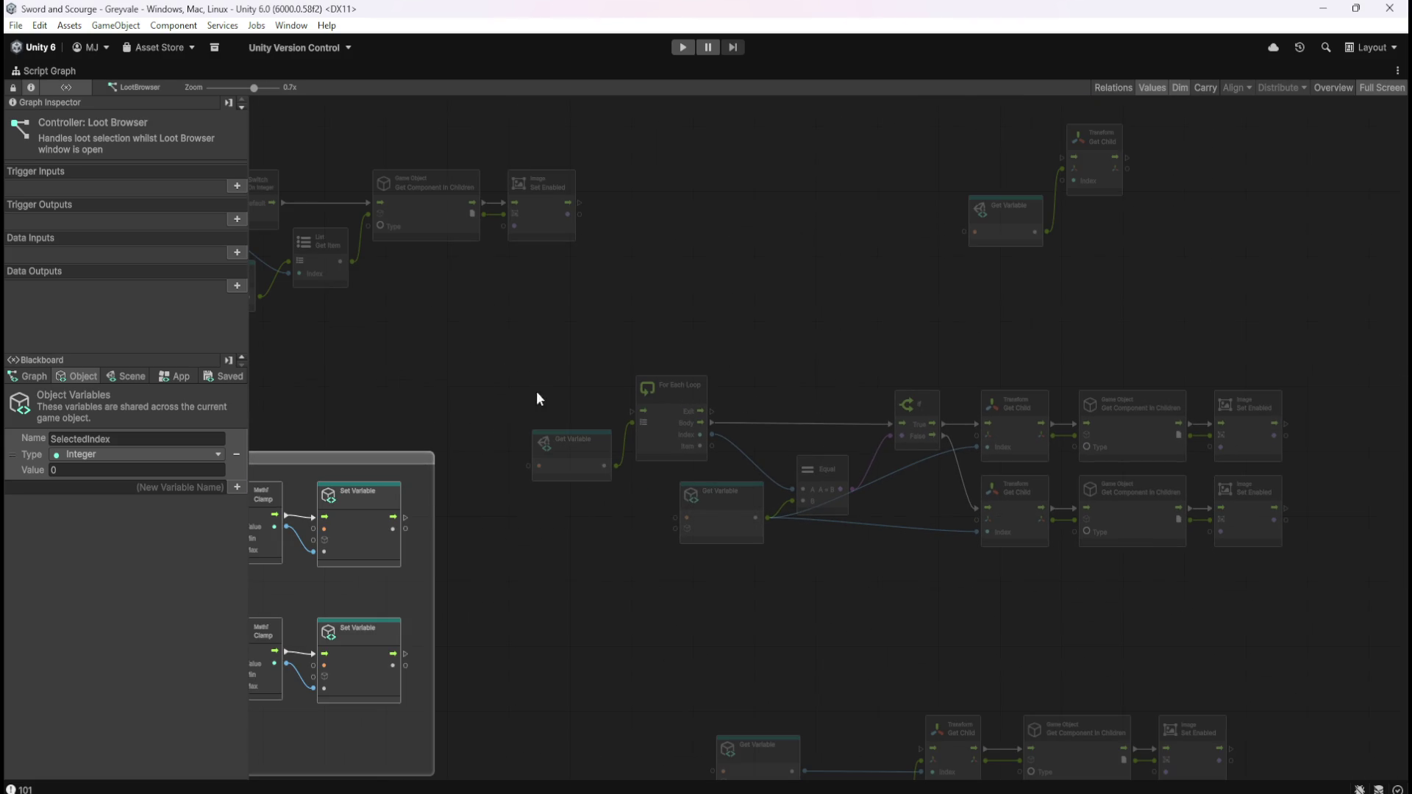
- Move the loop, Equal, If and Get Child nodes right, then search the node finder for 'CUSTOM'
drag(520, 356, 1310, 600)
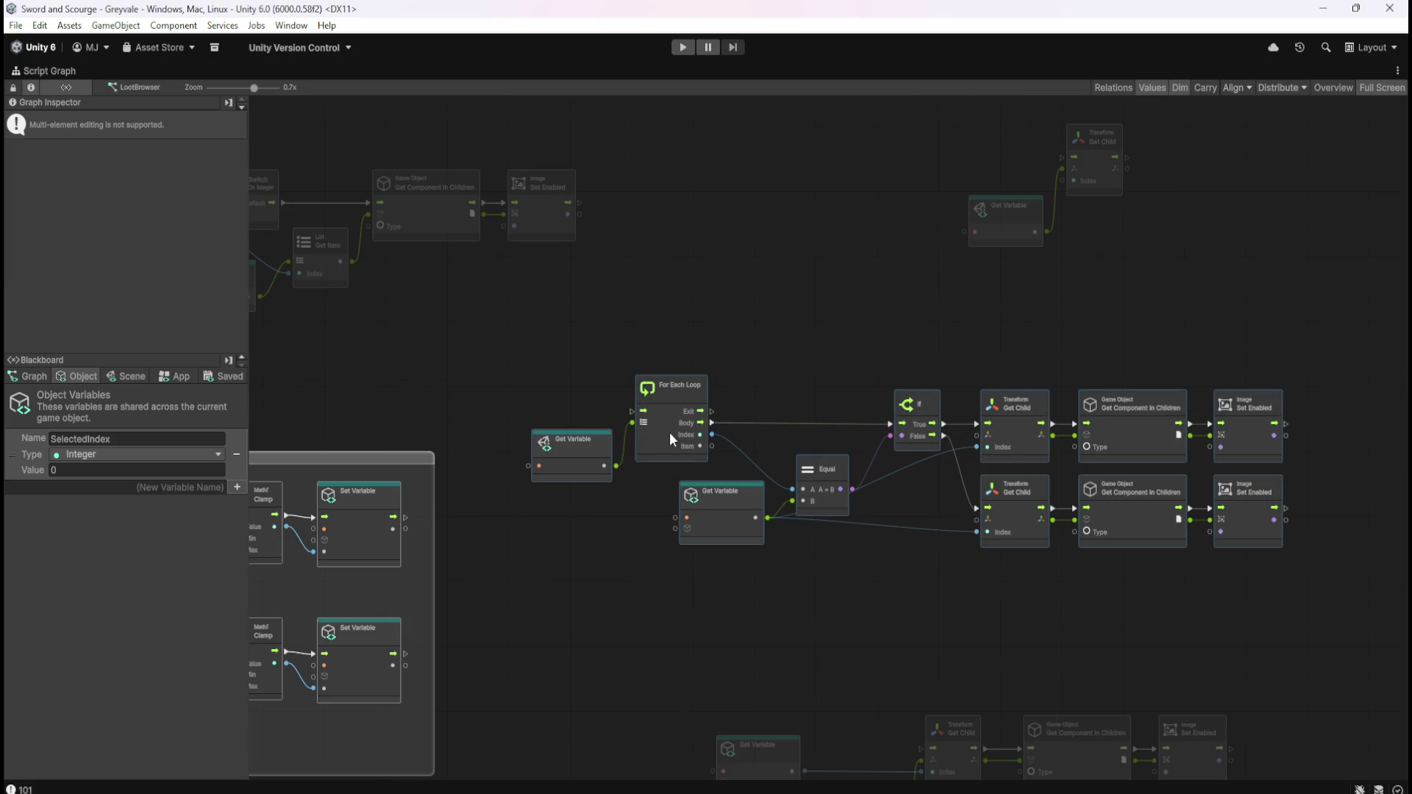
mouse_move(666, 427)
mouse_down()
mouse_move(755, 426)
mouse_move(759, 469)
mouse_up()
click(691, 372)
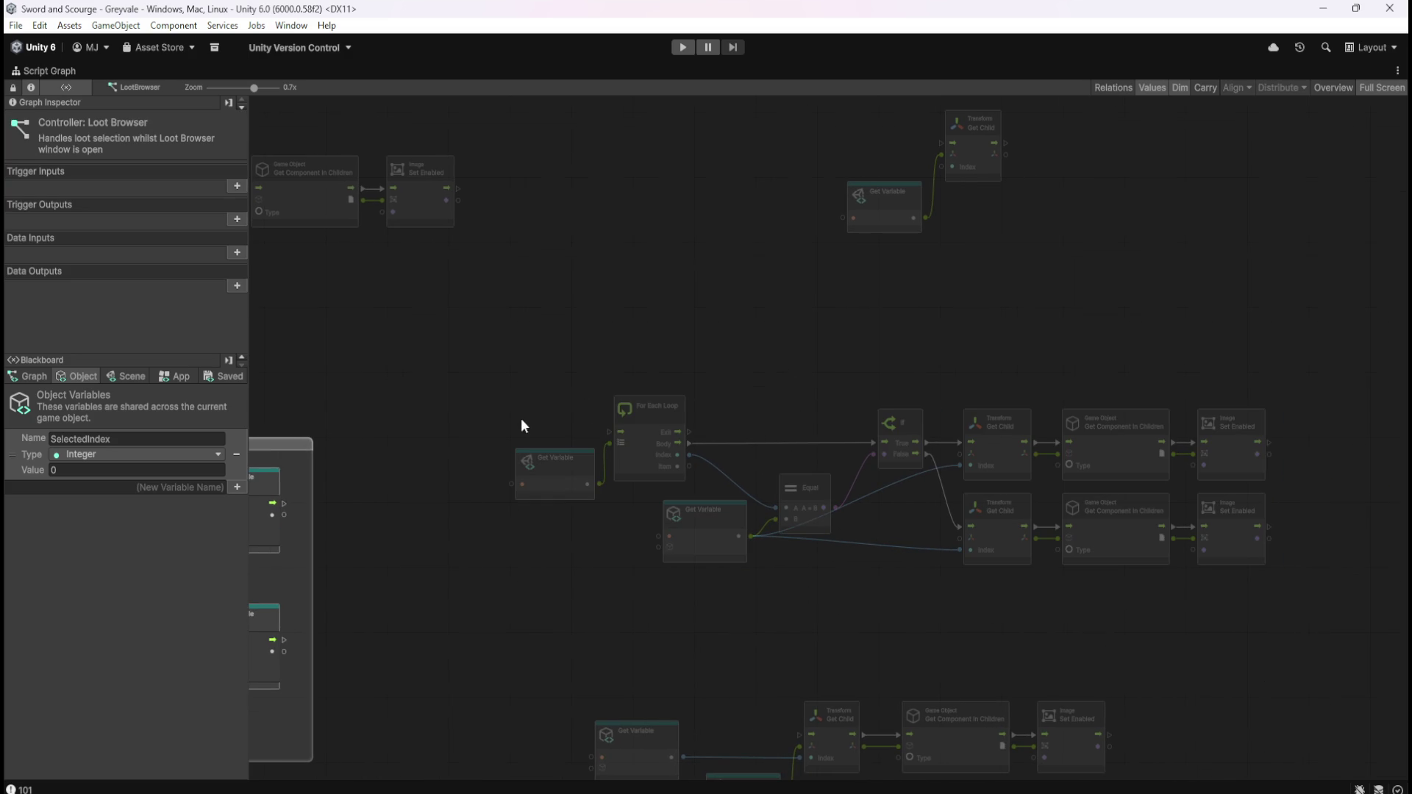
right_click(451, 436)
text(CUSTO)
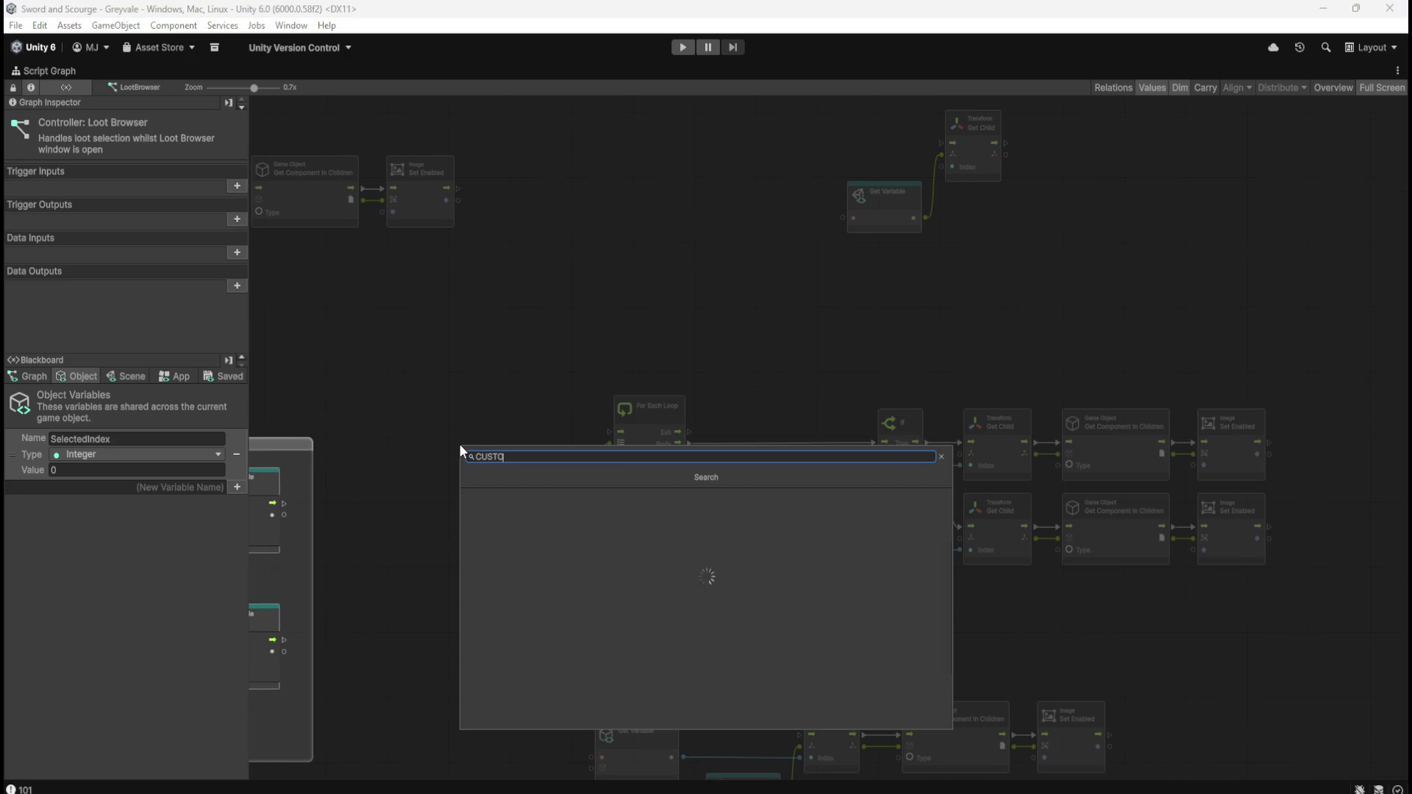